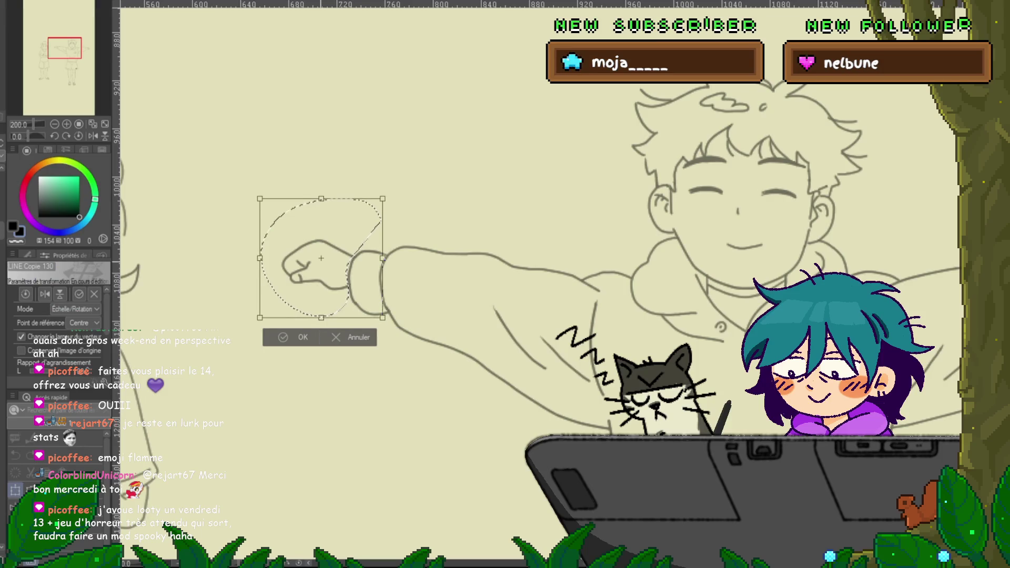
Tilt the left fist slightly clockwise, then clear its selection.
{"action": "left_click_drag", "start_coordinate": [375, 265], "coordinate": [374, 272]}
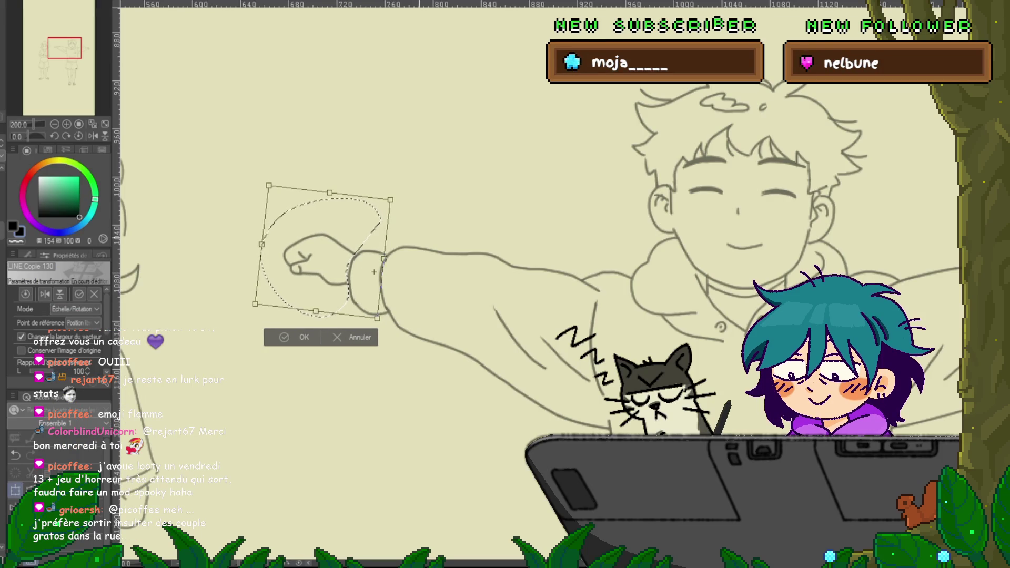
{"action": "key", "text": "Return"}
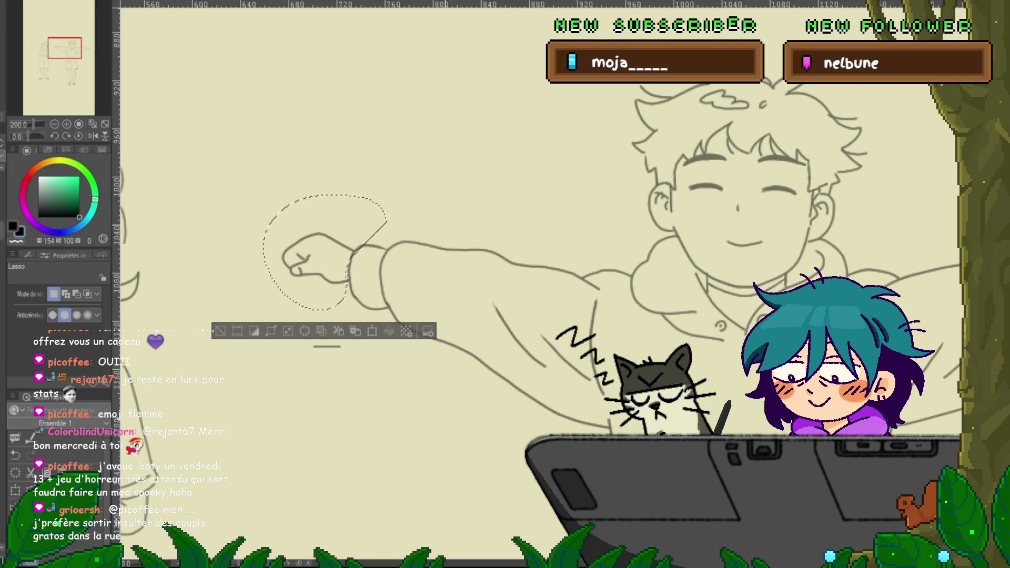
{"action": "left_click_drag", "start_coordinate": [420, 263], "coordinate": [362, 254]}
{"action": "mouse_move", "coordinate": [652, 263]}
{"action": "left_mouse_down"}
{"action": "mouse_move", "coordinate": [336, 263]}
{"action": "mouse_move", "coordinate": [137, 247]}
{"action": "left_mouse_up"}
{"action": "key", "text": "ctrl+d"}
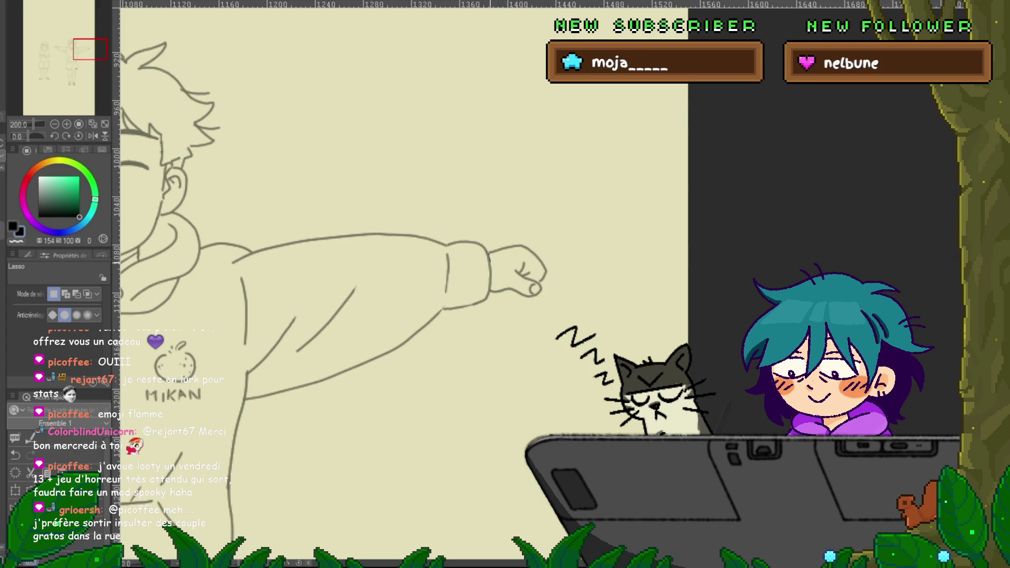
Lasso the right-hand fist and nudge it up a few pixels.
{"action": "left_click_drag", "start_coordinate": [491, 279], "coordinate": [499, 224]}
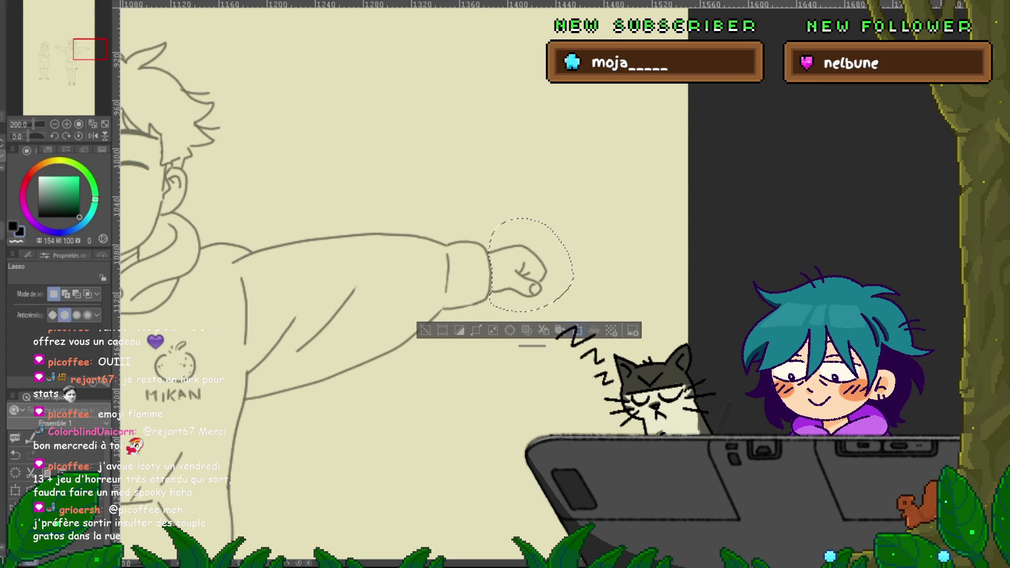
{"action": "key", "text": "ctrl+t"}
{"action": "left_click_drag", "start_coordinate": [526, 274], "coordinate": [525, 270]}
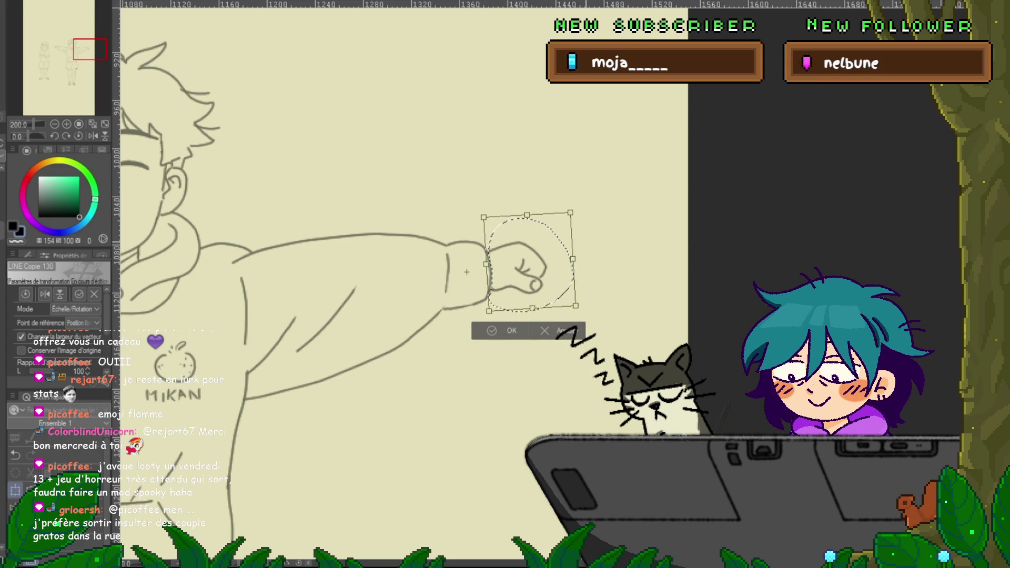
{"action": "key", "text": "Return"}
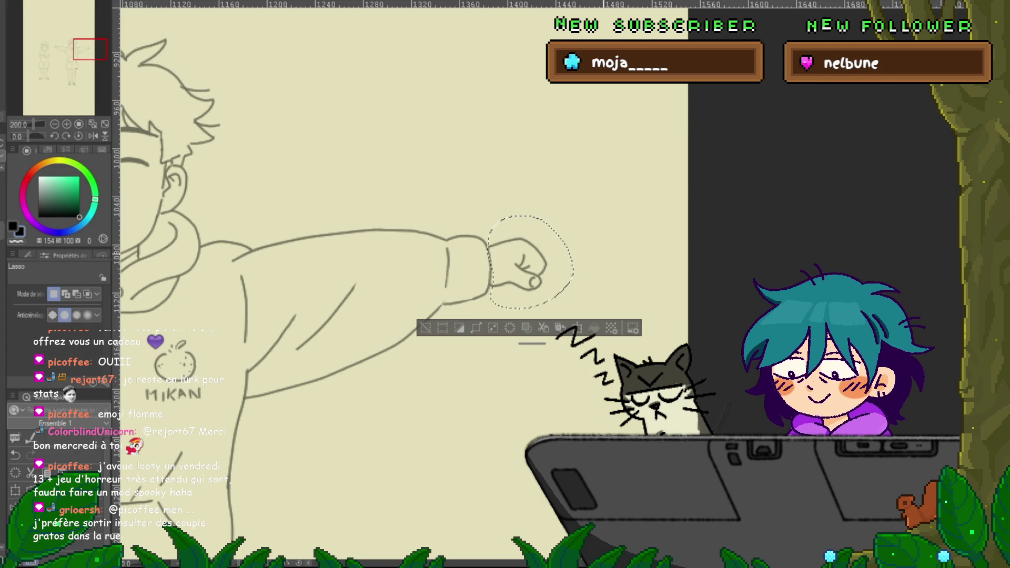
{"action": "left_click_drag", "start_coordinate": [518, 263], "coordinate": [643, 179]}
{"action": "key", "text": "ctrl+d"}
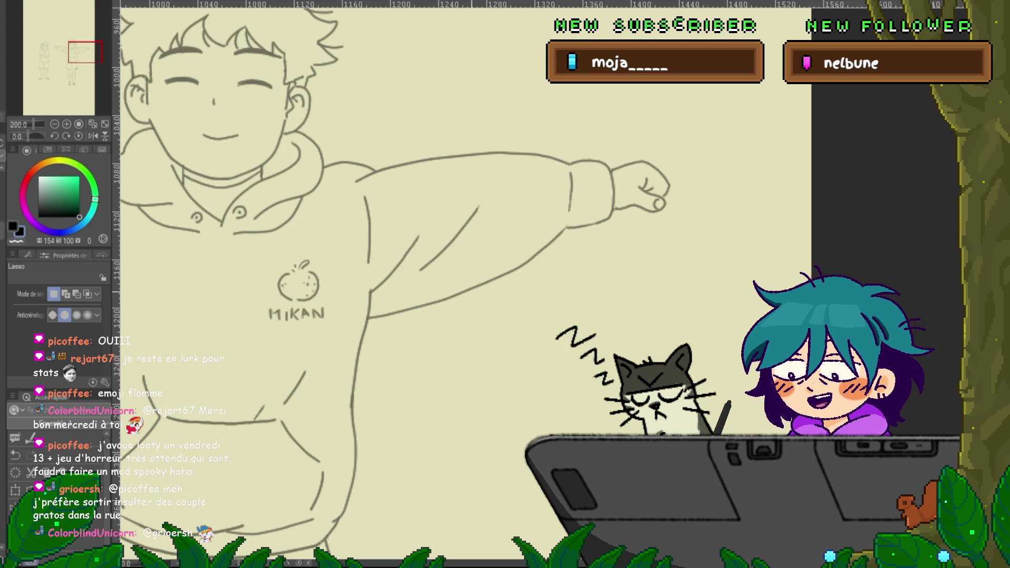
Pan and zoom out from 200% to 135% to see the full figure down to the shorts.
{"action": "mouse_move", "coordinate": [368, 289]}
{"action": "left_mouse_down"}
{"action": "mouse_move", "coordinate": [477, 230]}
{"action": "mouse_move", "coordinate": [551, 252]}
{"action": "left_mouse_up"}
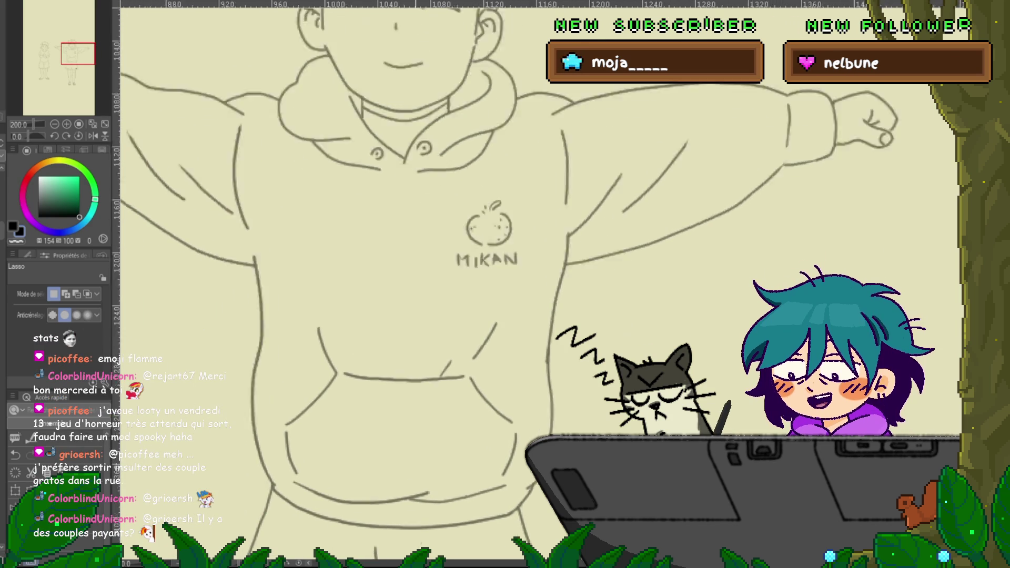
{"action": "scroll", "coordinate": [429, 444], "scroll_direction": "down", "scroll_amount": 3}
{"action": "left_click_drag", "start_coordinate": [420, 289], "coordinate": [471, 289]}
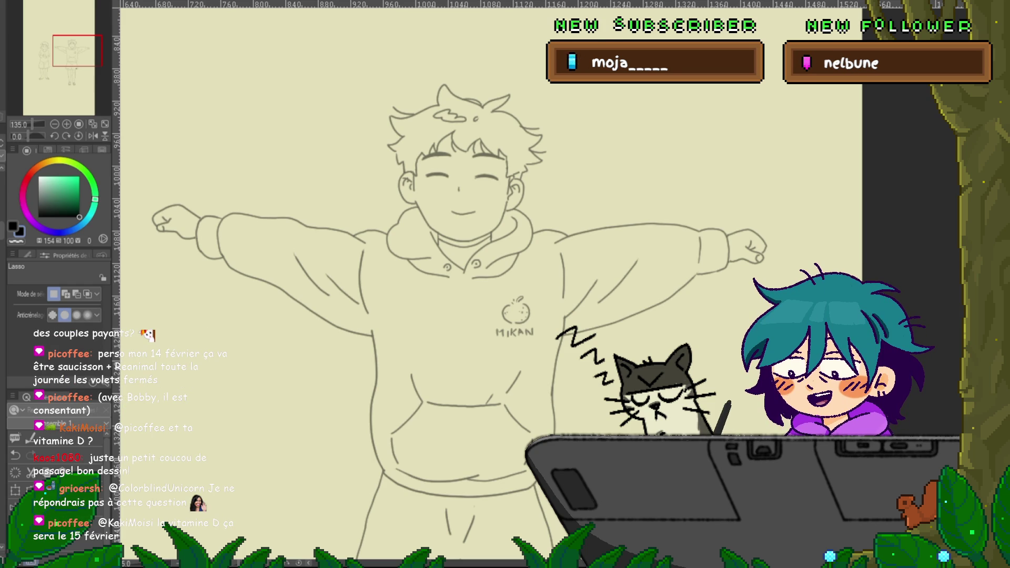
{"action": "scroll", "coordinate": [453, 237], "scroll_direction": "down", "scroll_amount": 2}
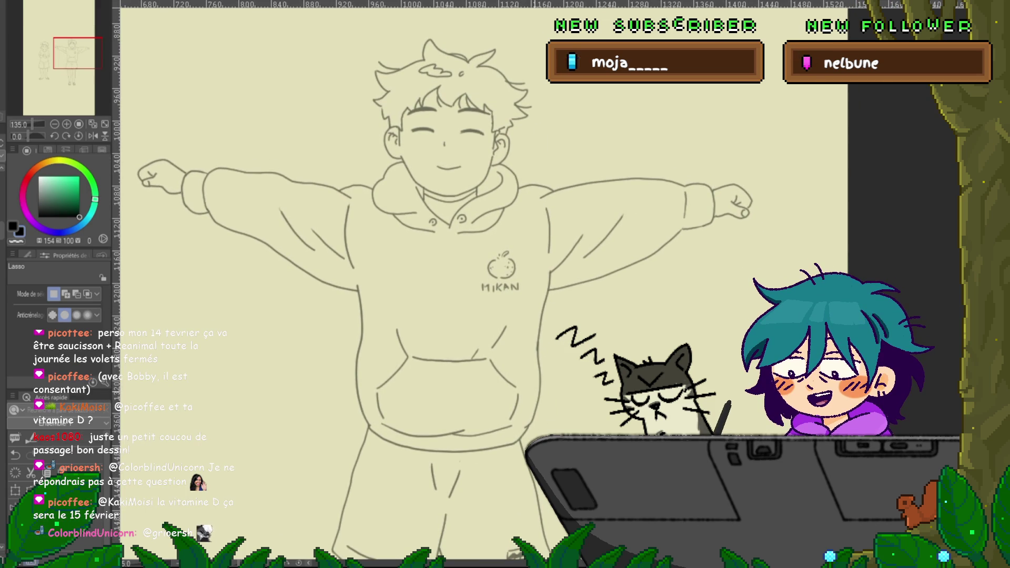
Lasso the left fist, shift it slightly down and left, then deselect and recenter.
{"action": "left_click_drag", "start_coordinate": [452, 284], "coordinate": [550, 358]}
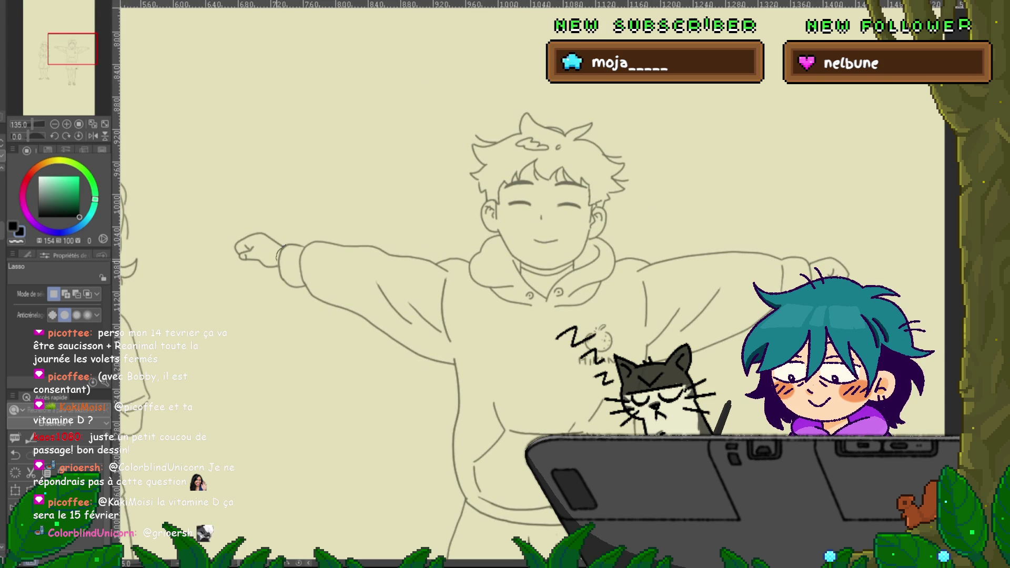
{"action": "left_click_drag", "start_coordinate": [252, 213], "coordinate": [247, 214]}
{"action": "key", "text": "ctrl+t"}
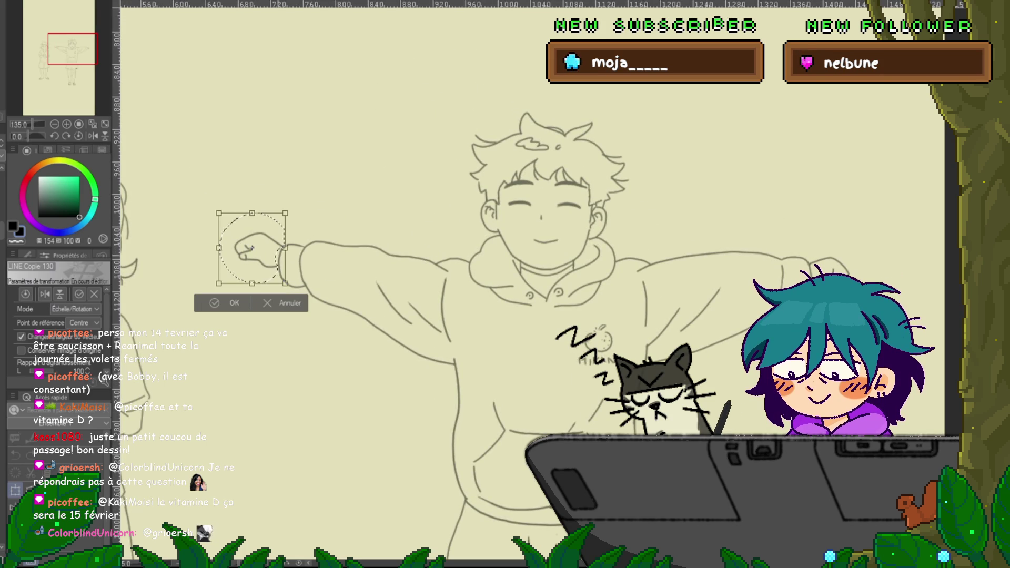
{"action": "left_click_drag", "start_coordinate": [294, 263], "coordinate": [294, 264]}
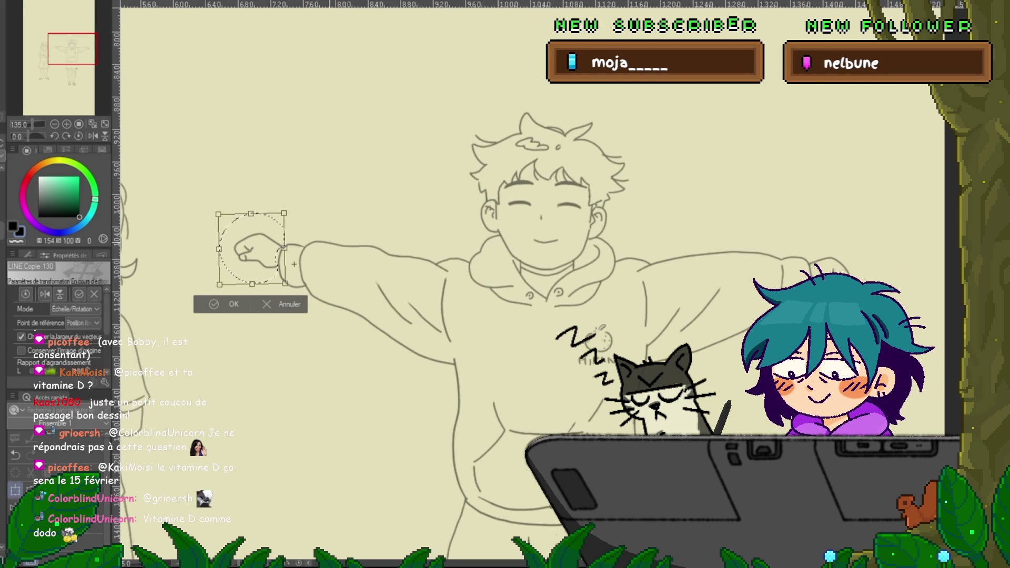
{"action": "key", "text": "Return"}
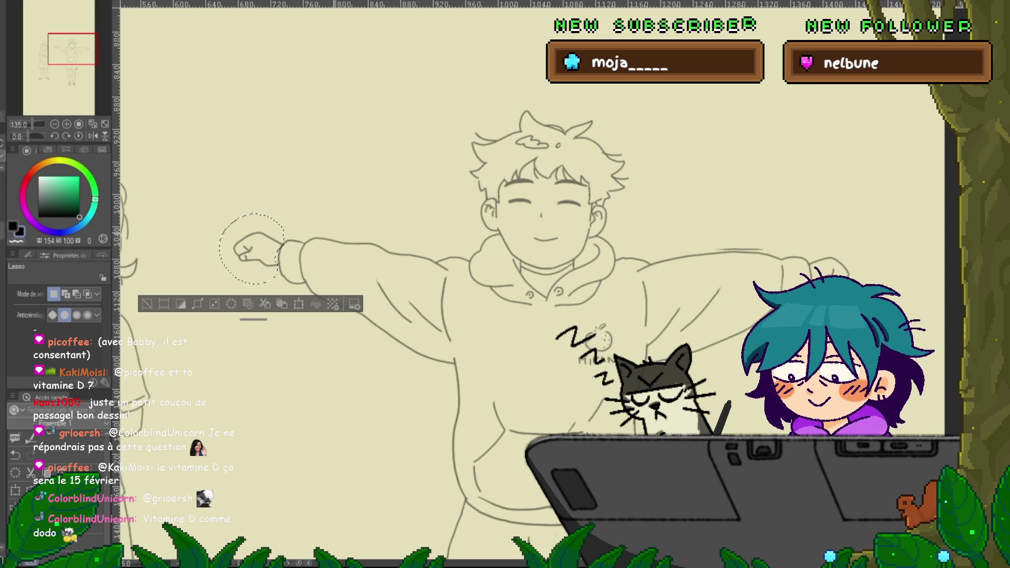
{"action": "key", "text": "ctrl+d"}
{"action": "left_click_drag", "start_coordinate": [542, 205], "coordinate": [416, 113]}
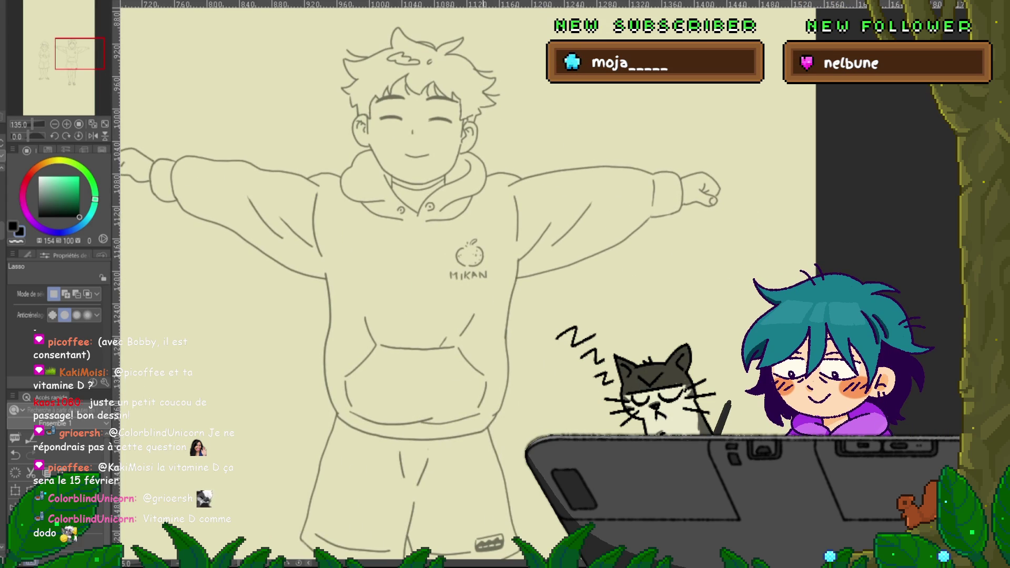
{"action": "left_click_drag", "start_coordinate": [415, 126], "coordinate": [458, 119]}
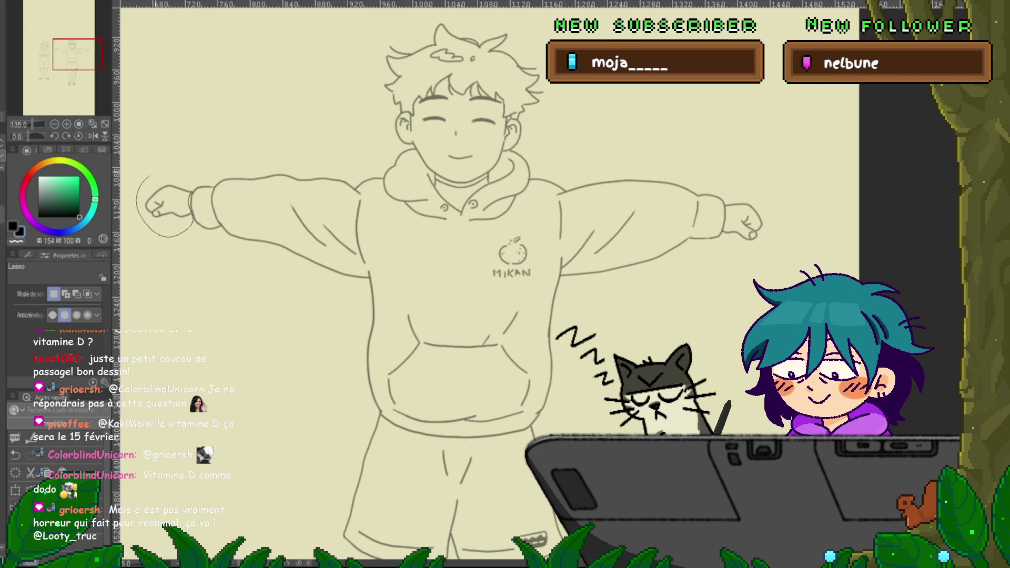
Rotate the selected left fist slightly clockwise and deselect it.
{"action": "key", "text": "ctrl+t"}
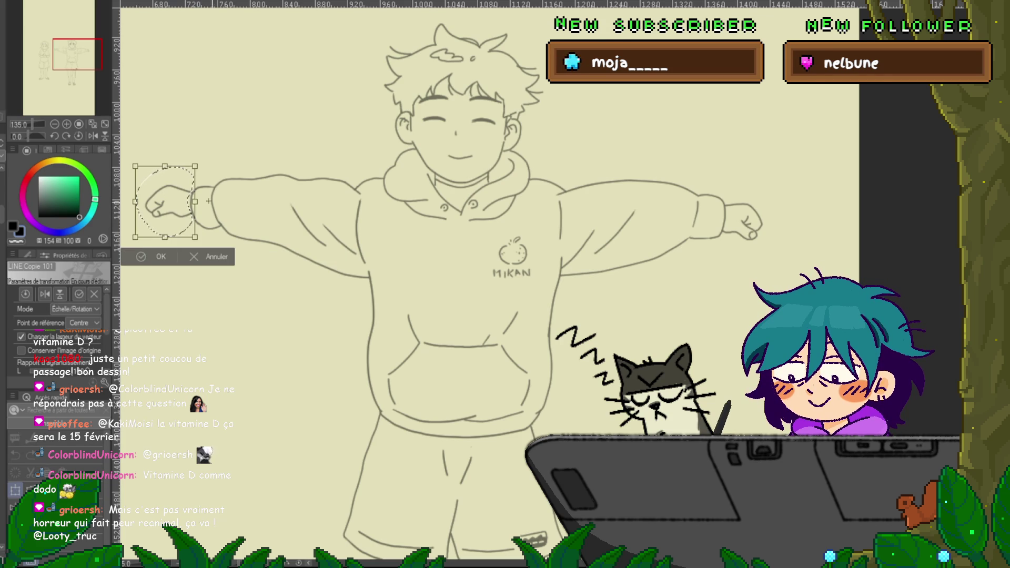
{"action": "left_click_drag", "start_coordinate": [198, 201], "coordinate": [217, 200]}
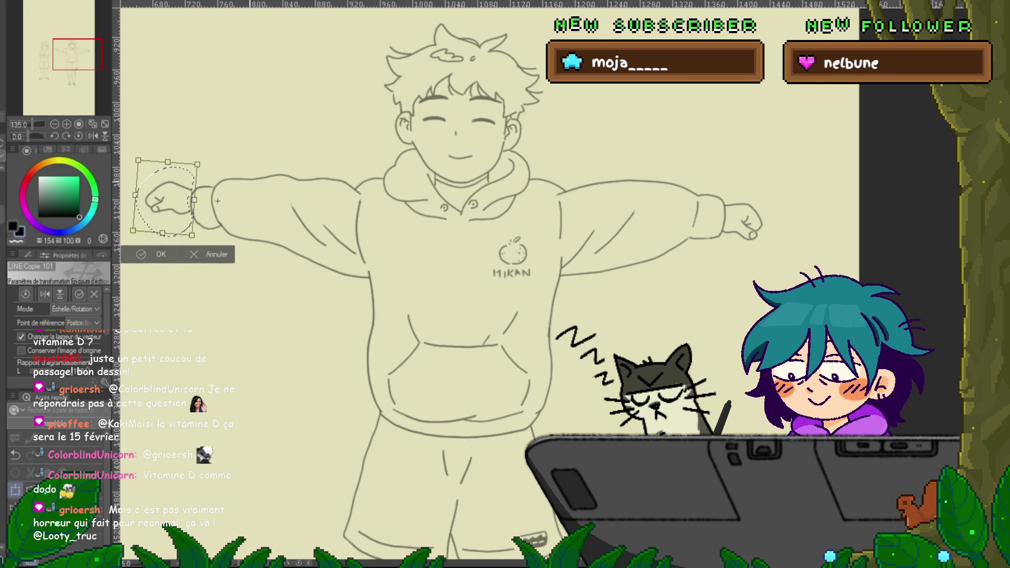
{"action": "key", "text": "Return"}
{"action": "key", "text": "ctrl+d"}
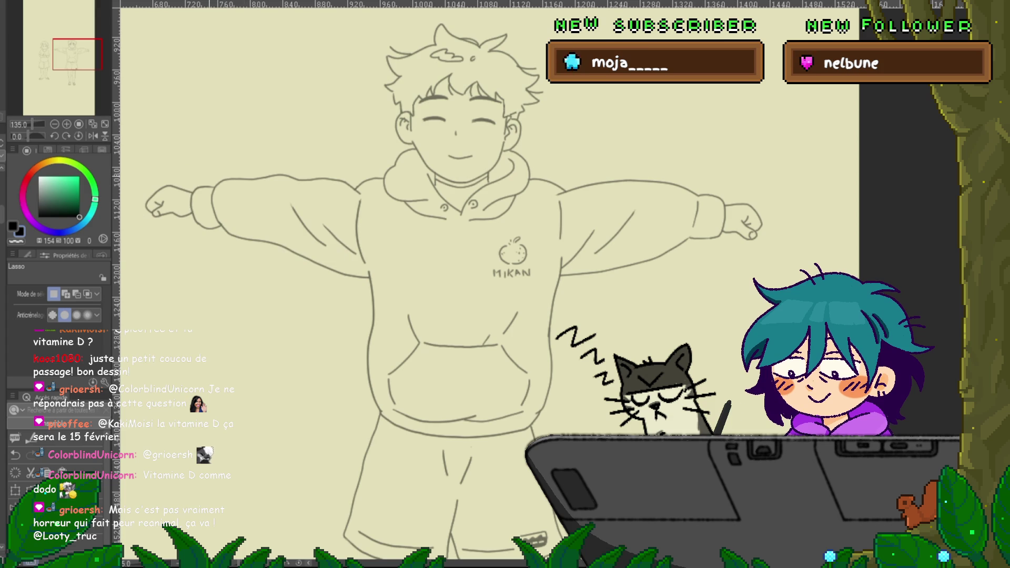
Reselect the left fist and tilt it a little further clockwise.
{"action": "mouse_move", "coordinate": [190, 198]}
{"action": "left_mouse_down"}
{"action": "mouse_move", "coordinate": [192, 221]}
{"action": "mouse_move", "coordinate": [158, 173]}
{"action": "left_mouse_up"}
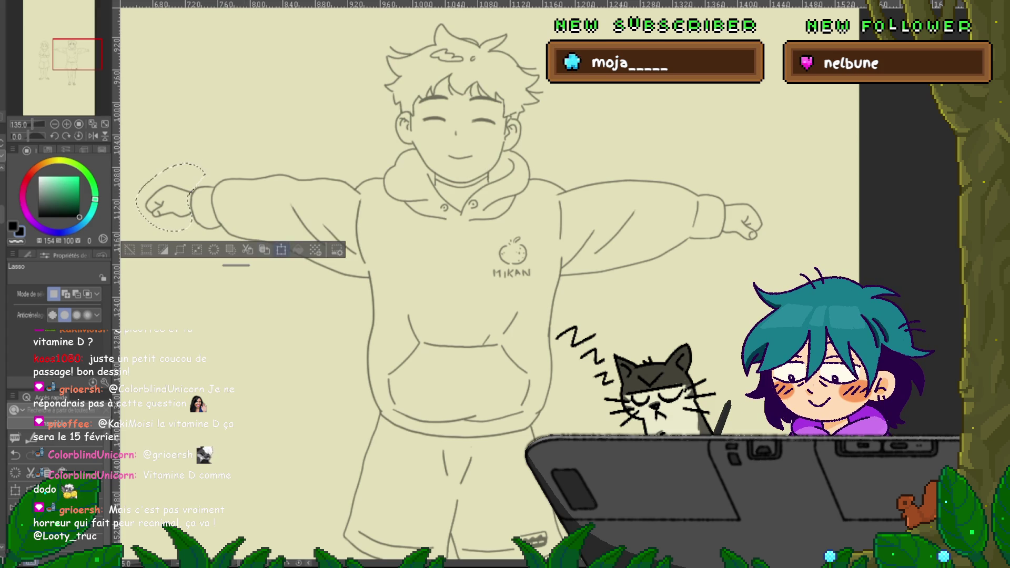
{"action": "key", "text": "ctrl+t"}
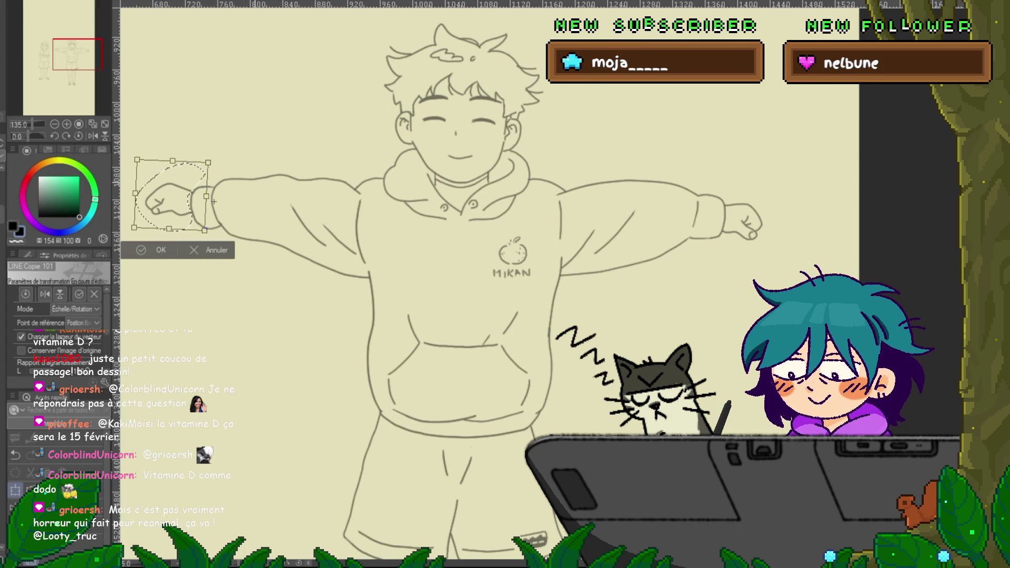
{"action": "key", "text": "Return"}
{"action": "key", "text": "ctrl+z"}
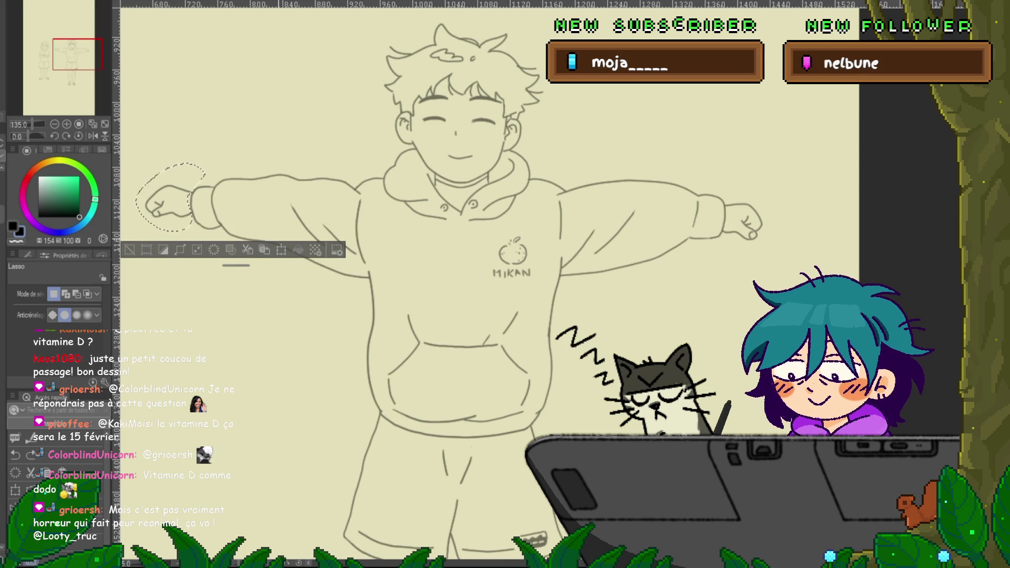
{"action": "key", "text": "ctrl+t"}
{"action": "left_click_drag", "start_coordinate": [171, 197], "coordinate": [215, 204]}
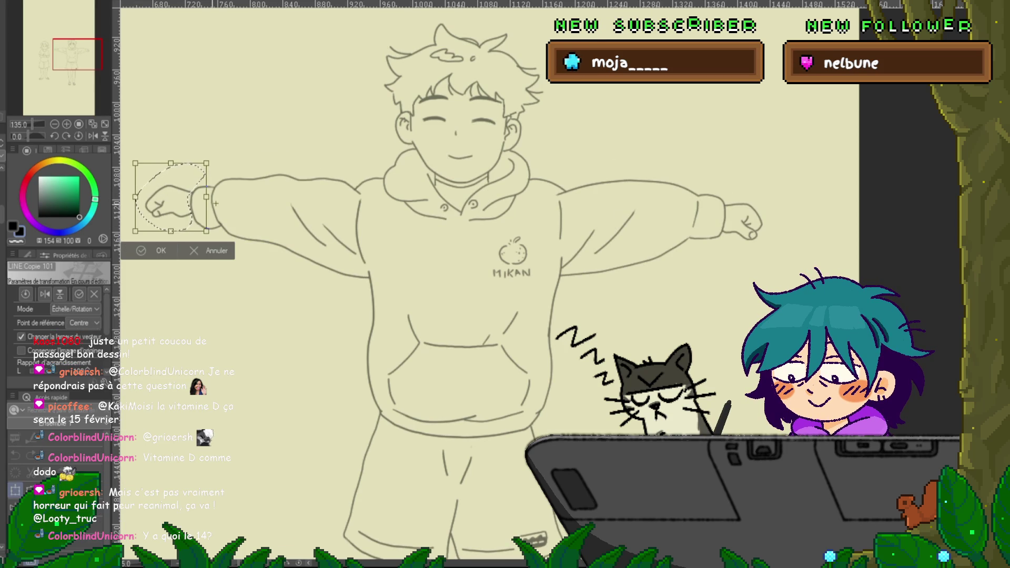
{"action": "left_click_drag", "start_coordinate": [221, 158], "coordinate": [225, 166]}
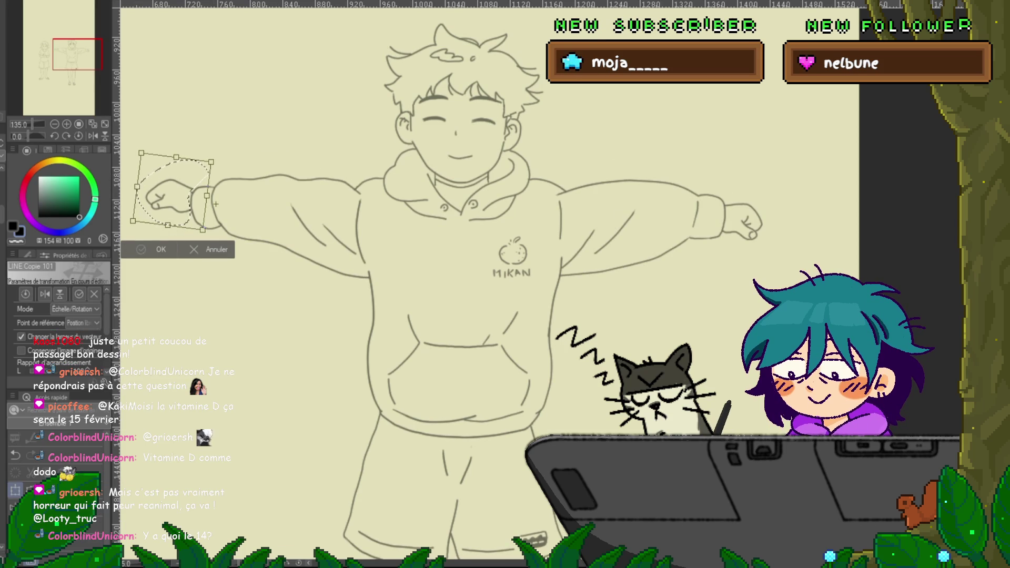
{"action": "key", "text": "Return"}
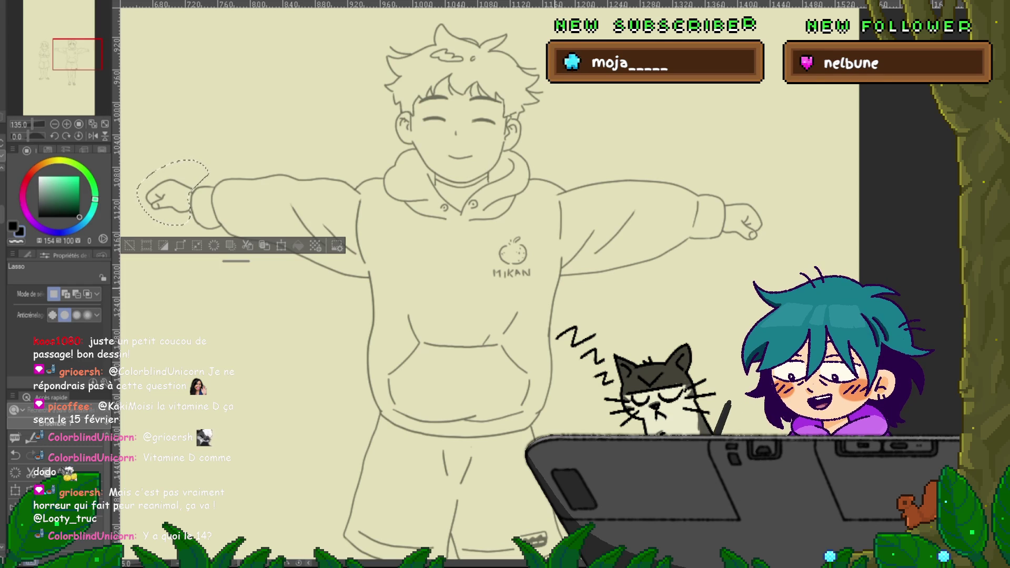
{"action": "mouse_move", "coordinate": [474, 263]}
{"action": "left_mouse_down"}
{"action": "mouse_move", "coordinate": [494, 259]}
{"action": "mouse_move", "coordinate": [466, 258]}
{"action": "left_mouse_up"}
{"action": "key", "text": "ctrl+d"}
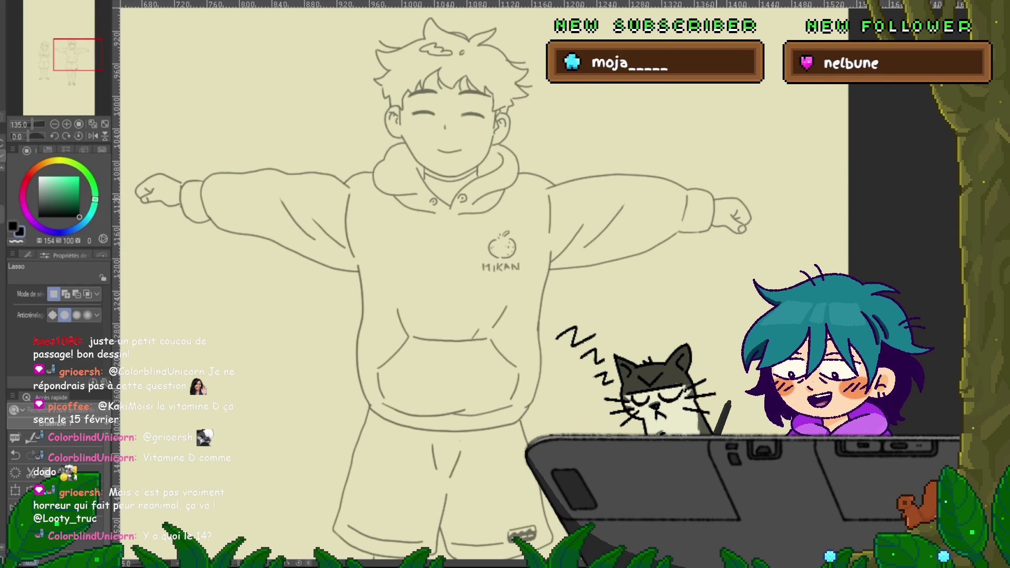
Lasso the right fist and re-angle it slightly at the sleeve's end.
{"action": "mouse_move", "coordinate": [714, 203]}
{"action": "left_mouse_down"}
{"action": "mouse_move", "coordinate": [715, 215]}
{"action": "mouse_move", "coordinate": [691, 207]}
{"action": "left_mouse_up"}
{"action": "key", "text": "ctrl+t"}
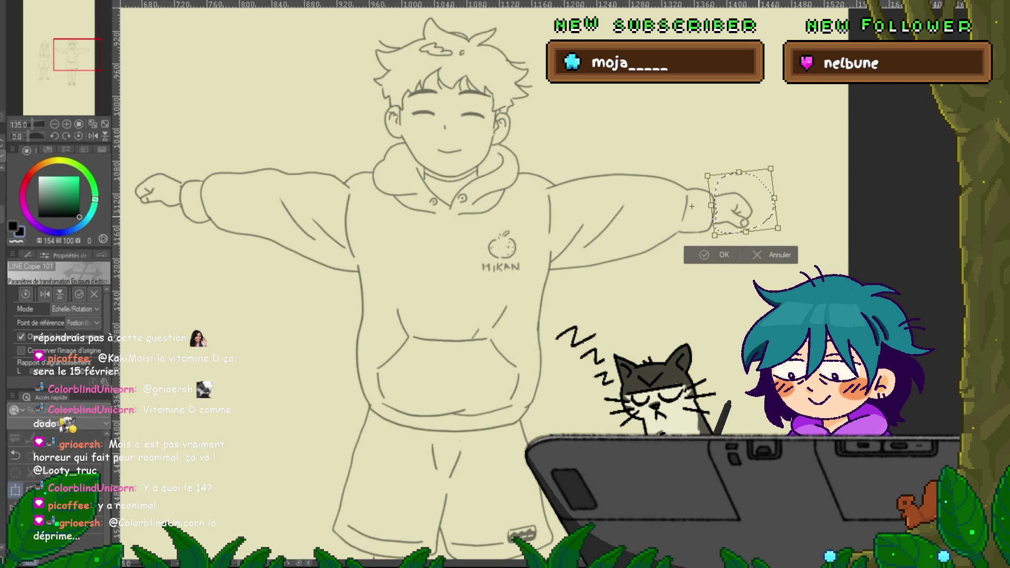
{"action": "key", "text": "Return"}
{"action": "key", "text": "ctrl+d"}
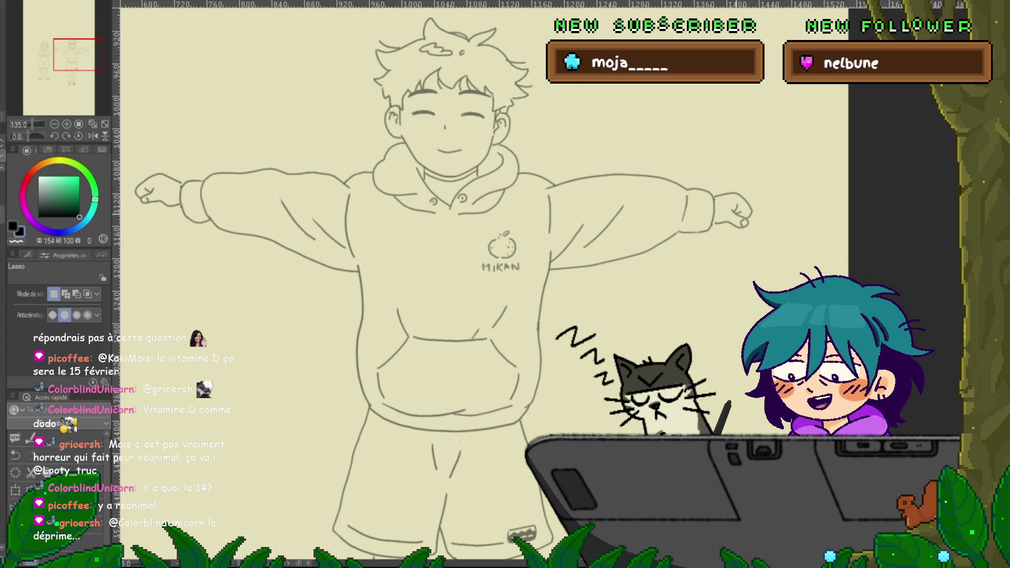
{"action": "left_click_drag", "start_coordinate": [742, 216], "coordinate": [578, 261]}
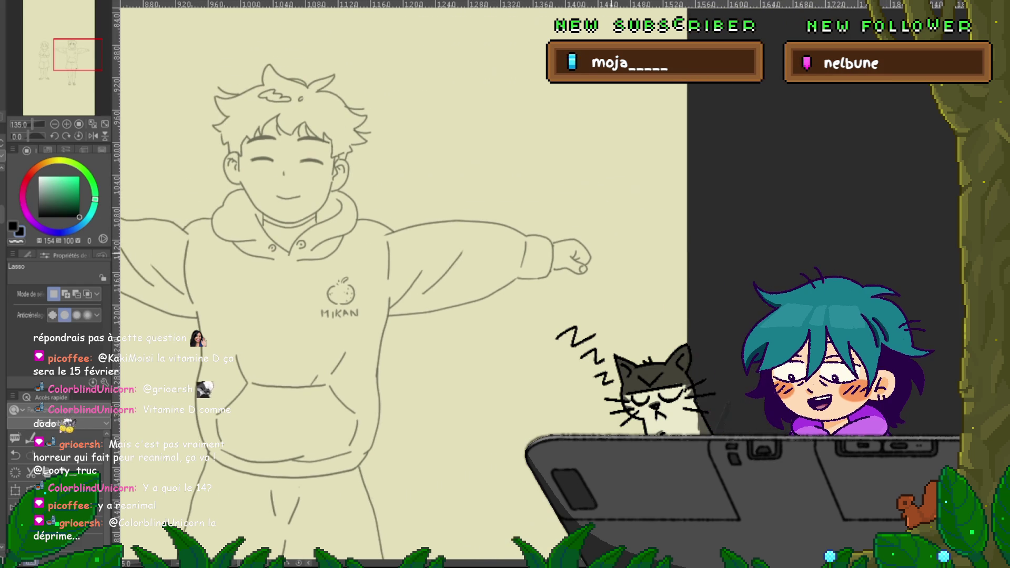
Zoom in on the right fist and drag the wrist line's end point left to meet the cuff.
{"action": "scroll", "coordinate": [594, 289], "scroll_direction": "up", "scroll_amount": 4}
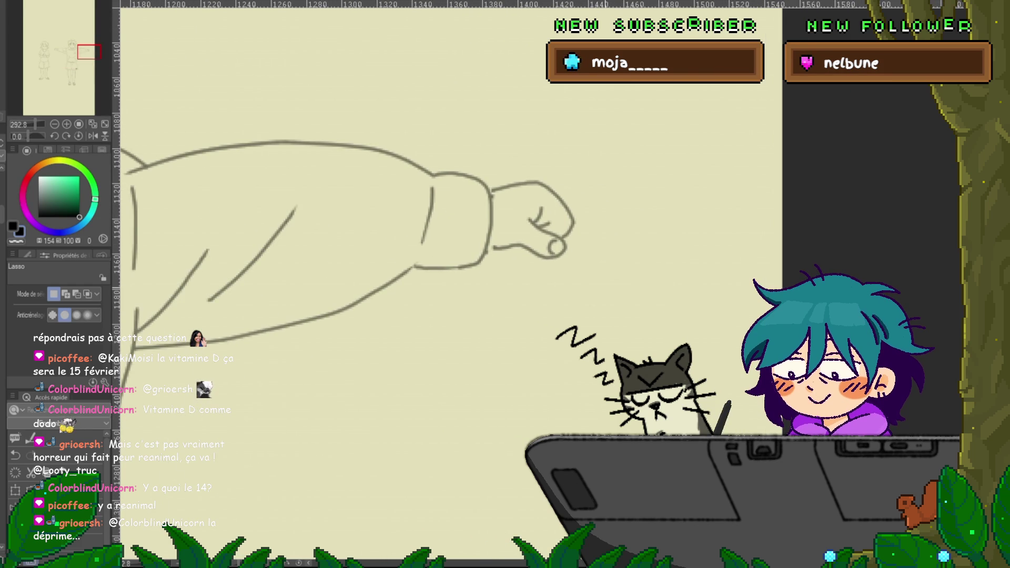
{"action": "key", "text": "y"}
{"action": "left_click", "coordinate": [21, 316]}
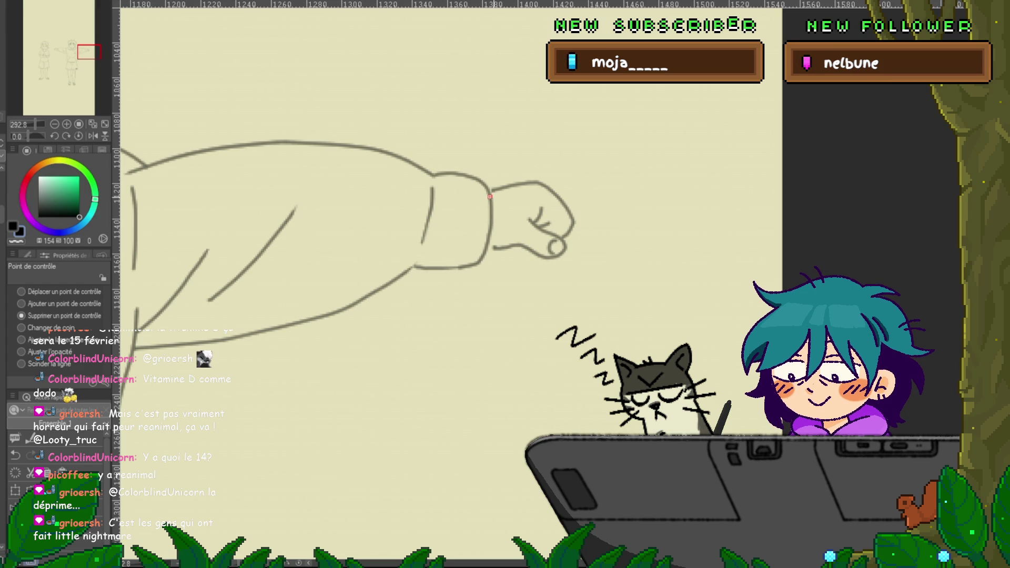
{"action": "left_click", "coordinate": [21, 292]}
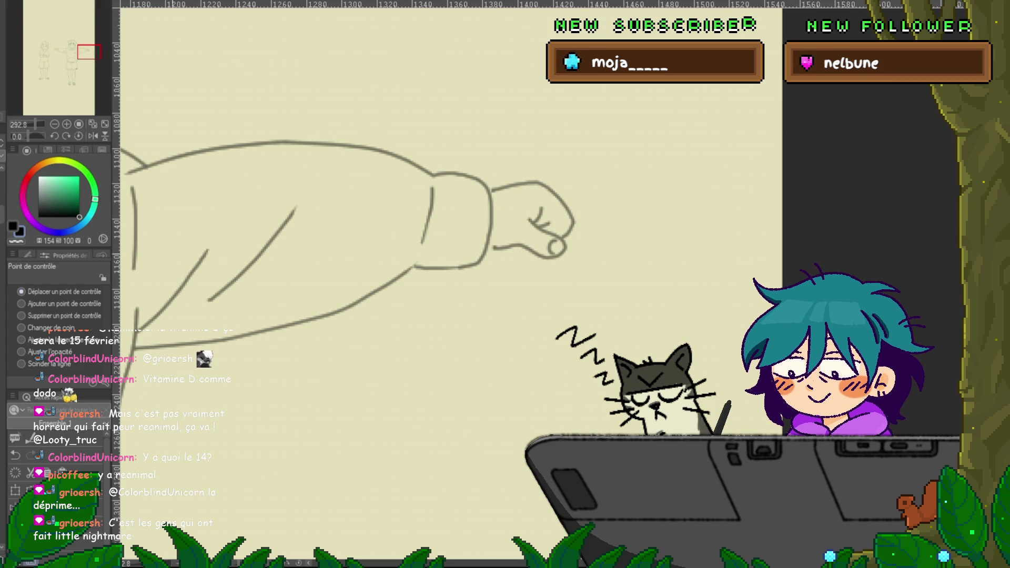
{"action": "left_click_drag", "start_coordinate": [492, 246], "coordinate": [487, 245]}
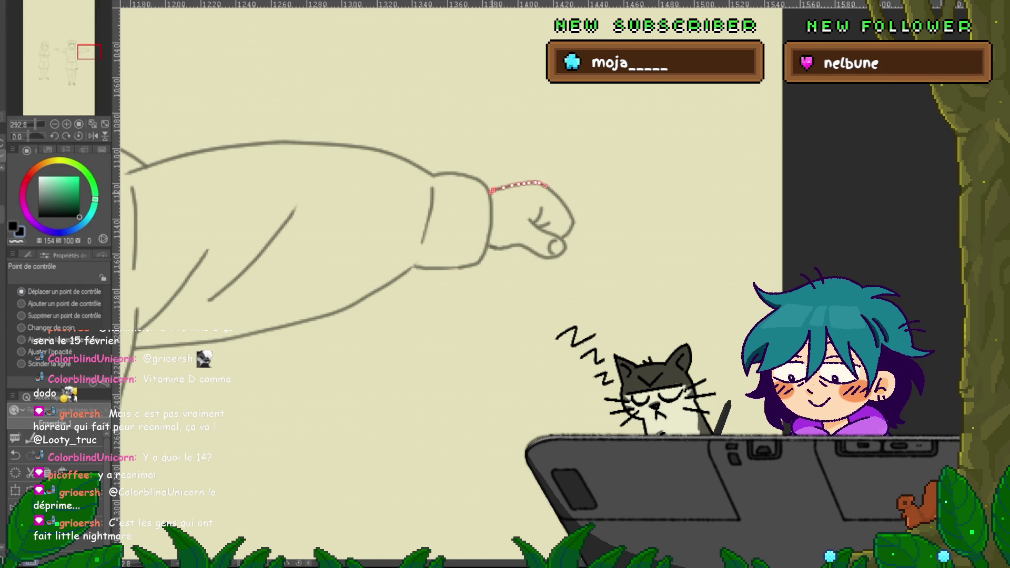
{"action": "left_click_drag", "start_coordinate": [368, 263], "coordinate": [929, 252]}
{"action": "mouse_move", "coordinate": [126, 153]}
{"action": "left_mouse_down"}
{"action": "mouse_move", "coordinate": [299, 249]}
{"action": "mouse_move", "coordinate": [369, 257]}
{"action": "left_mouse_up"}
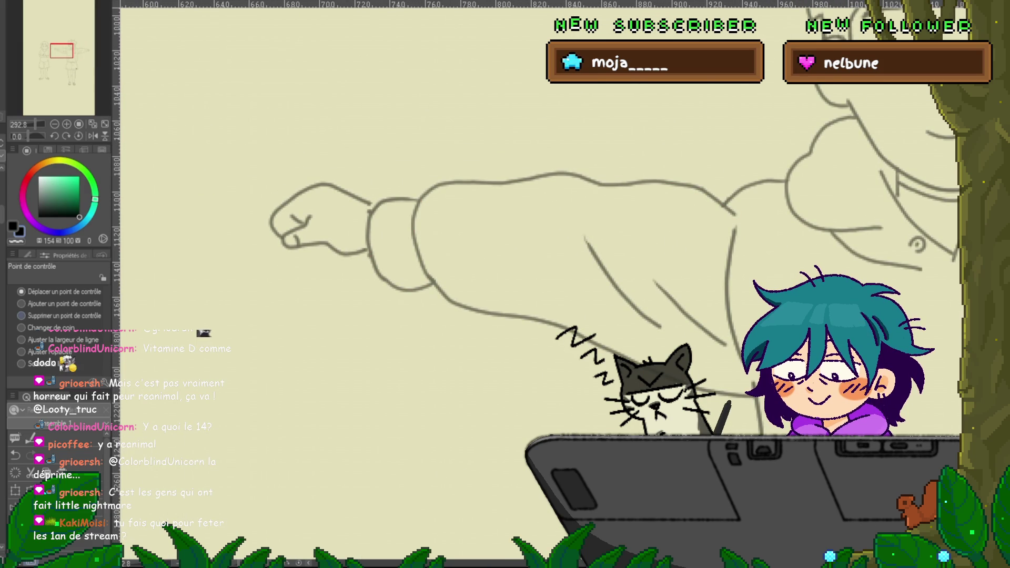
Drag the end point of the left fist's top line outward toward the sleeve.
{"action": "key", "text": "d"}
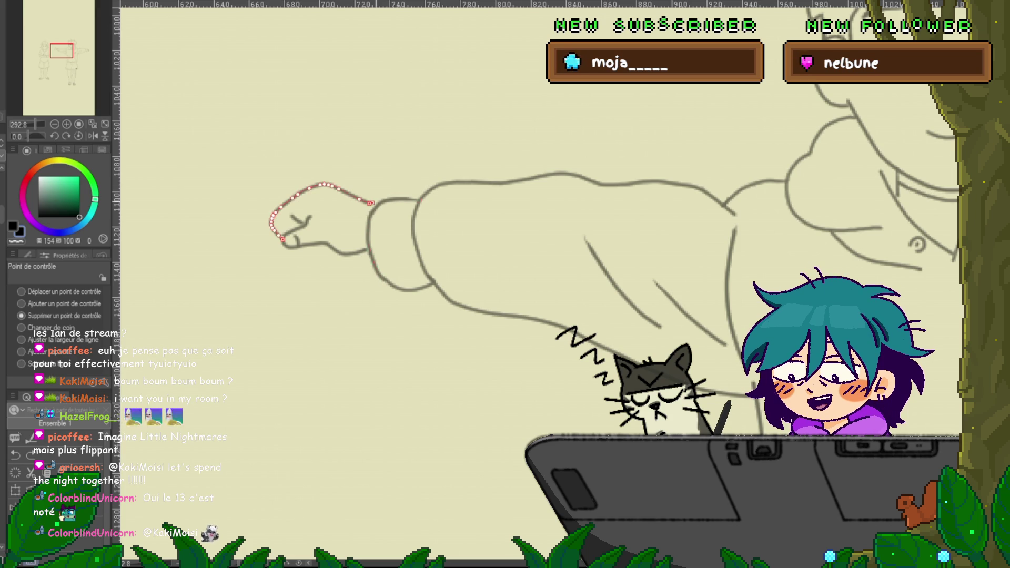
{"action": "left_click", "coordinate": [22, 291]}
{"action": "left_click_drag", "start_coordinate": [371, 202], "coordinate": [376, 205]}
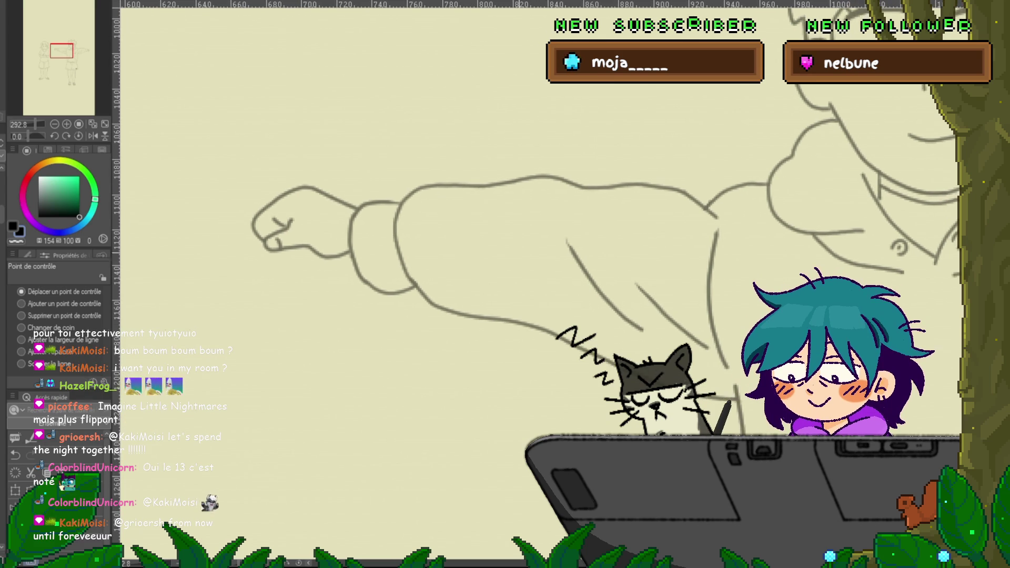
{"action": "scroll", "coordinate": [494, 263], "scroll_direction": "down", "scroll_amount": 2}
{"action": "scroll", "coordinate": [537, 284], "scroll_direction": "up", "scroll_amount": 2}
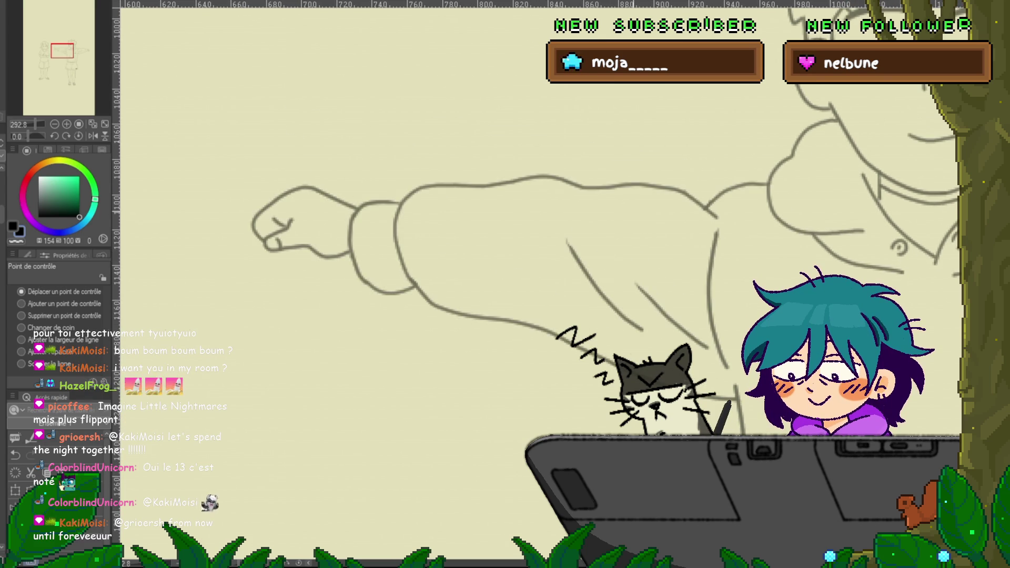
{"action": "scroll", "coordinate": [537, 284], "scroll_direction": "right", "scroll_amount": 6}
{"action": "scroll", "coordinate": [536, 284], "scroll_direction": "down", "scroll_amount": 1}
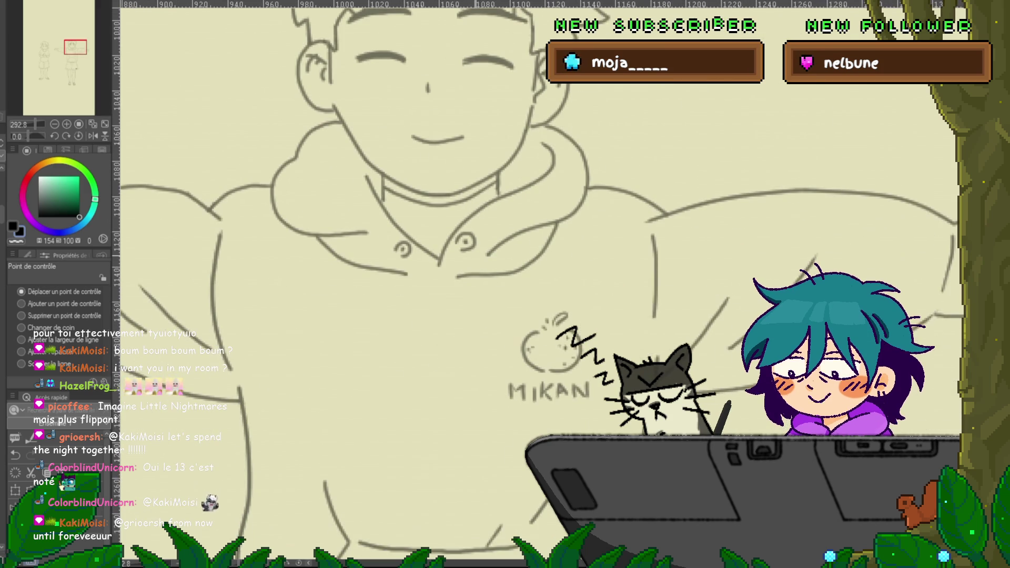
{"action": "scroll", "coordinate": [536, 284], "scroll_direction": "down", "scroll_amount": 1}
{"action": "scroll", "coordinate": [505, 284], "scroll_direction": "down", "scroll_amount": 3}
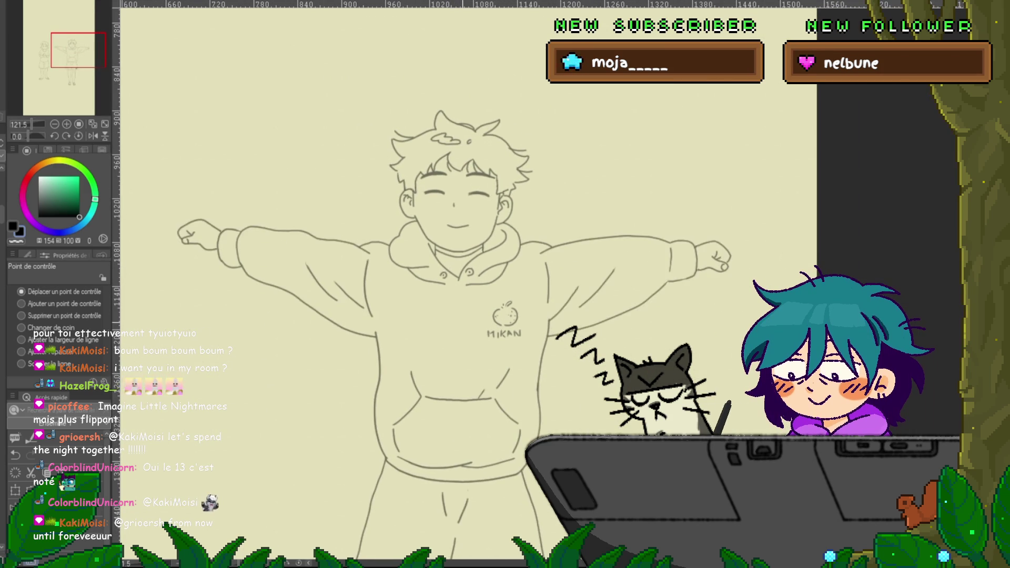
{"action": "key", "text": "ctrl+z"}
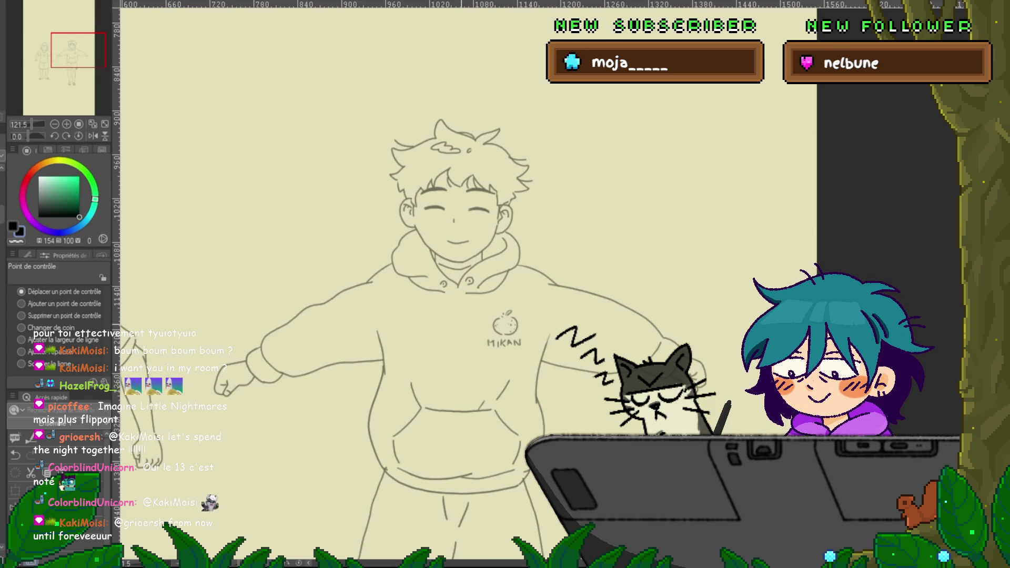
{"action": "key", "text": "ctrl+y"}
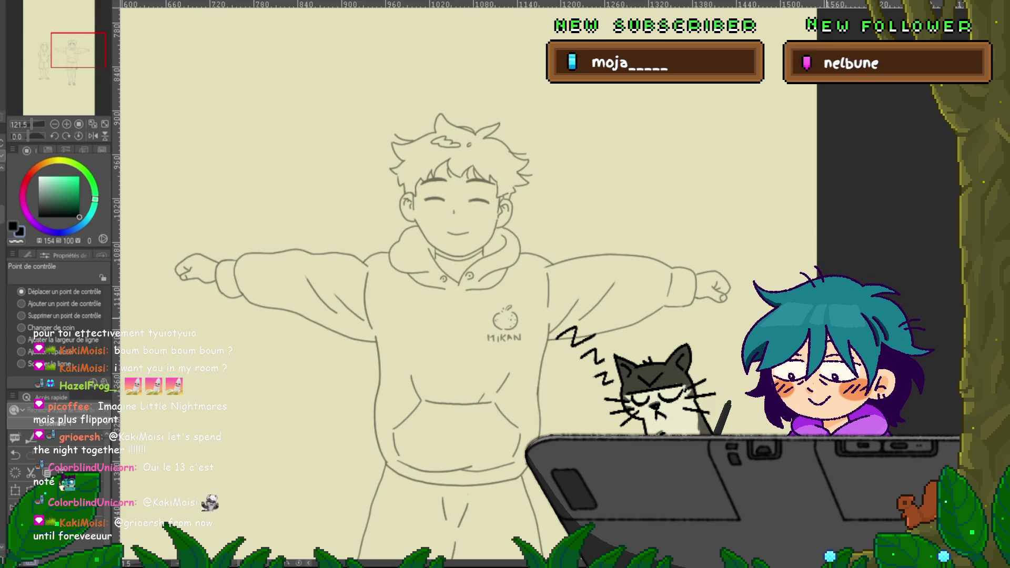
{"action": "scroll", "coordinate": [771, 317], "scroll_direction": "up", "scroll_amount": 5}
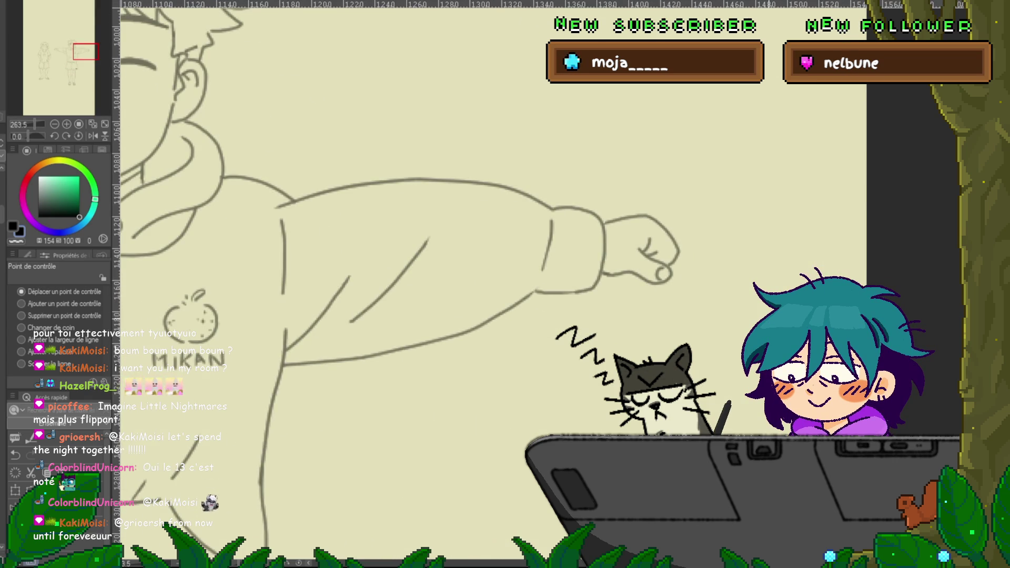
{"action": "key", "text": "m"}
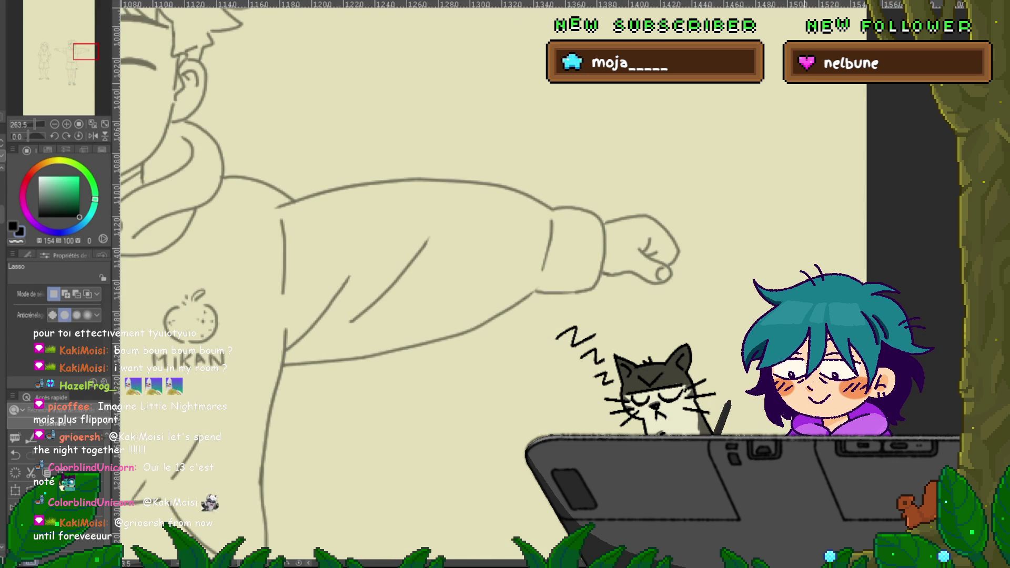
Lasso the right fist and rotate it slightly around a pivot at its wrist.
{"action": "mouse_move", "coordinate": [604, 287]}
{"action": "left_mouse_down"}
{"action": "mouse_move", "coordinate": [684, 290]}
{"action": "mouse_move", "coordinate": [600, 200]}
{"action": "mouse_move", "coordinate": [602, 273]}
{"action": "left_mouse_up"}
{"action": "key", "text": "ctrl+t"}
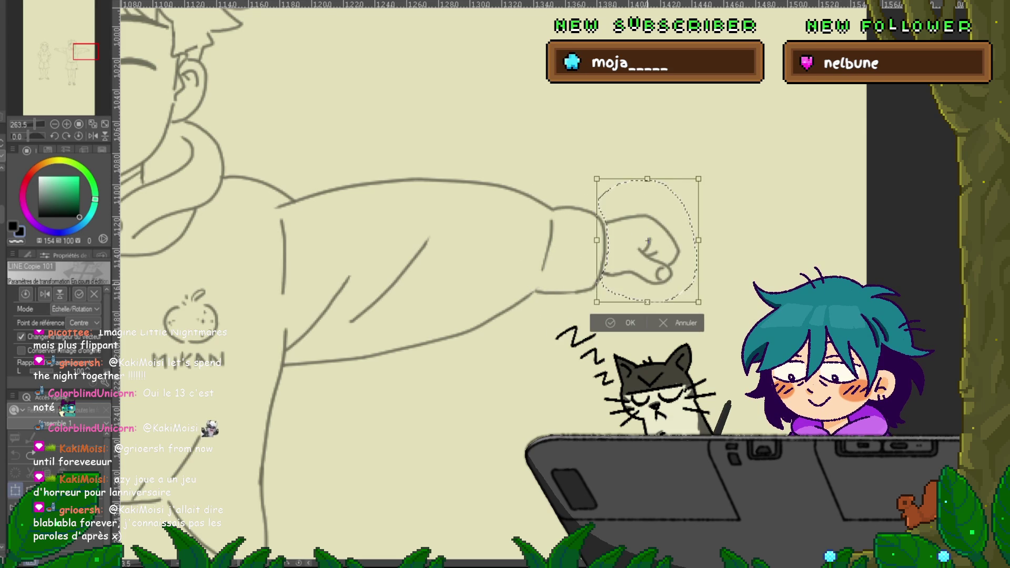
{"action": "left_click_drag", "start_coordinate": [648, 240], "coordinate": [600, 254]}
{"action": "left_click_drag", "start_coordinate": [705, 174], "coordinate": [689, 161]}
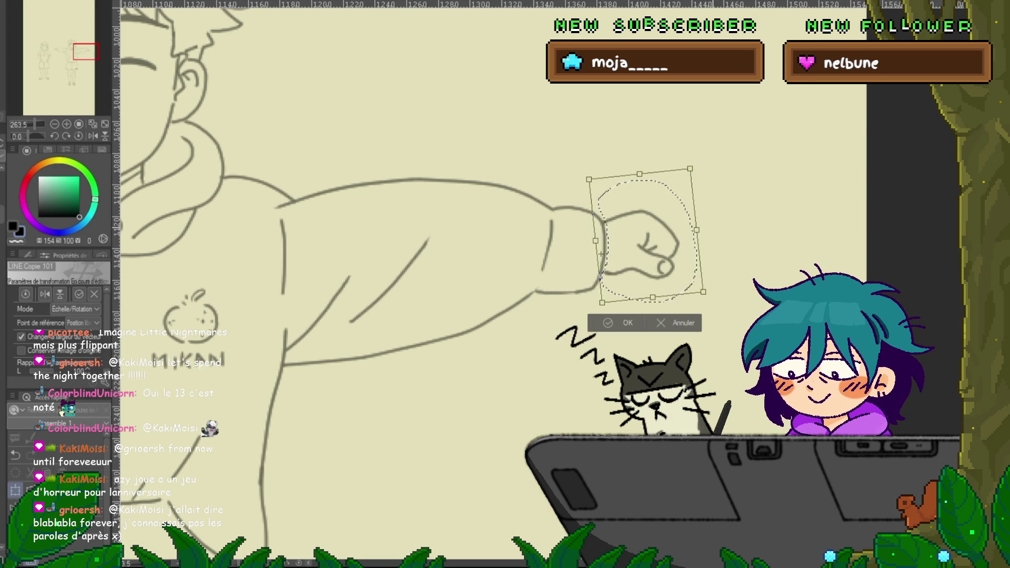
{"action": "key", "text": "Return"}
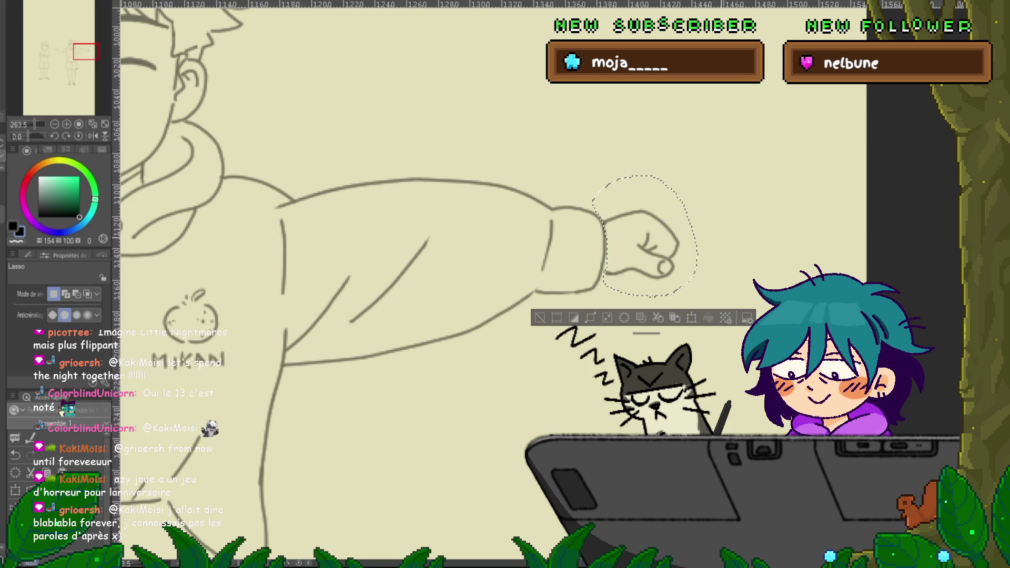
Toggle undo and redo to compare arm poses, ending on the raised arm.
{"action": "mouse_move", "coordinate": [210, 315]}
{"action": "left_mouse_down"}
{"action": "mouse_move", "coordinate": [483, 237]}
{"action": "mouse_move", "coordinate": [532, 192]}
{"action": "mouse_move", "coordinate": [731, 218]}
{"action": "mouse_move", "coordinate": [948, 315]}
{"action": "left_mouse_up"}
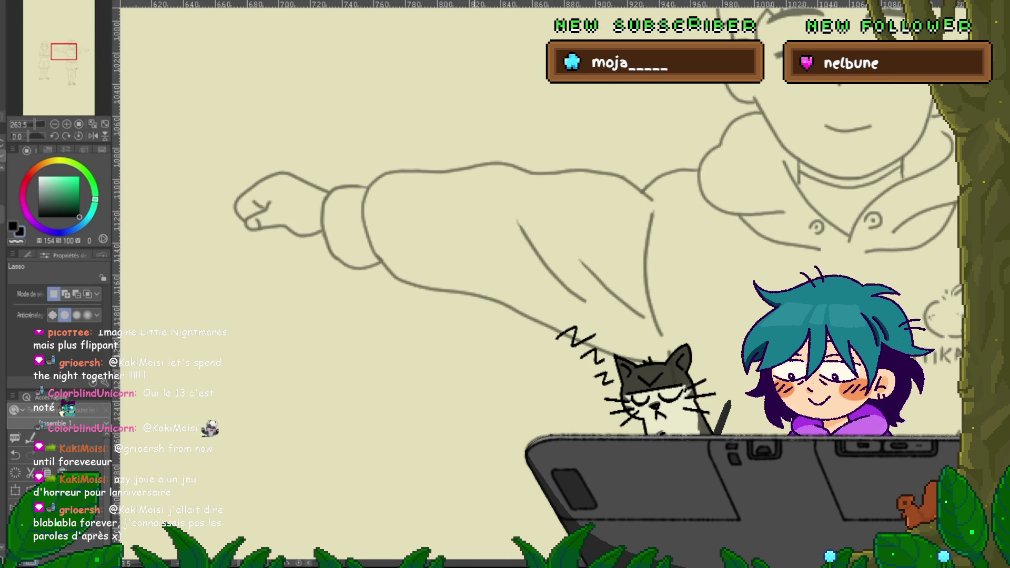
{"action": "left_click_drag", "start_coordinate": [473, 237], "coordinate": [540, 273]}
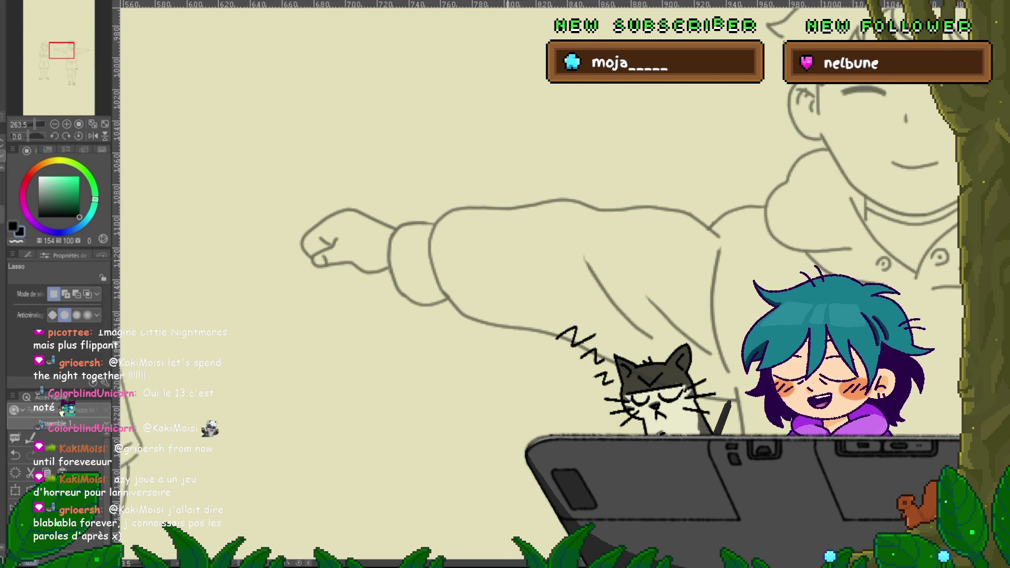
{"action": "key", "text": "ctrl+y"}
{"action": "key", "text": "ctrl+z"}
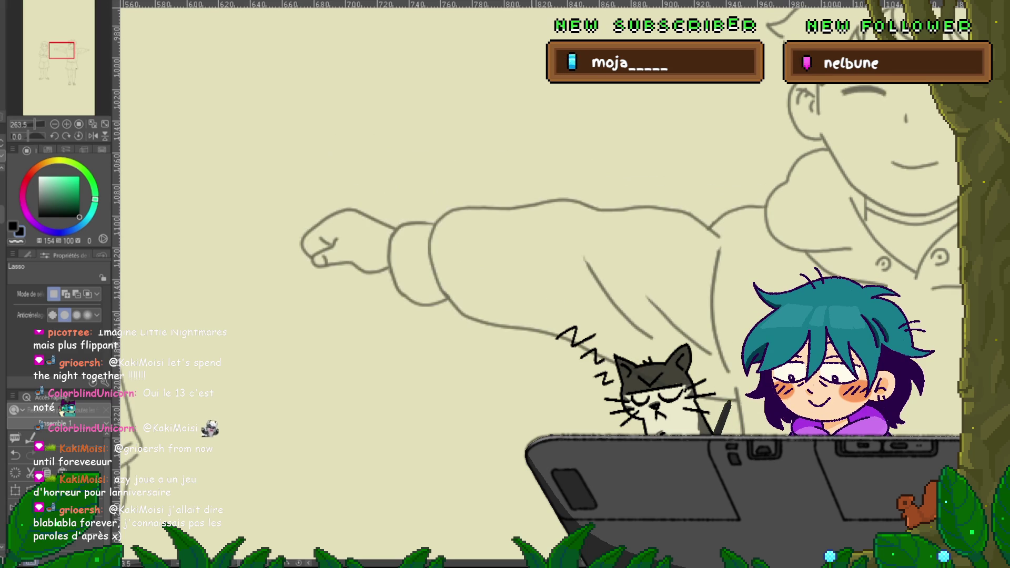
{"action": "key", "text": "ctrl+y"}
{"action": "left_click_drag", "start_coordinate": [631, 263], "coordinate": [269, 270]}
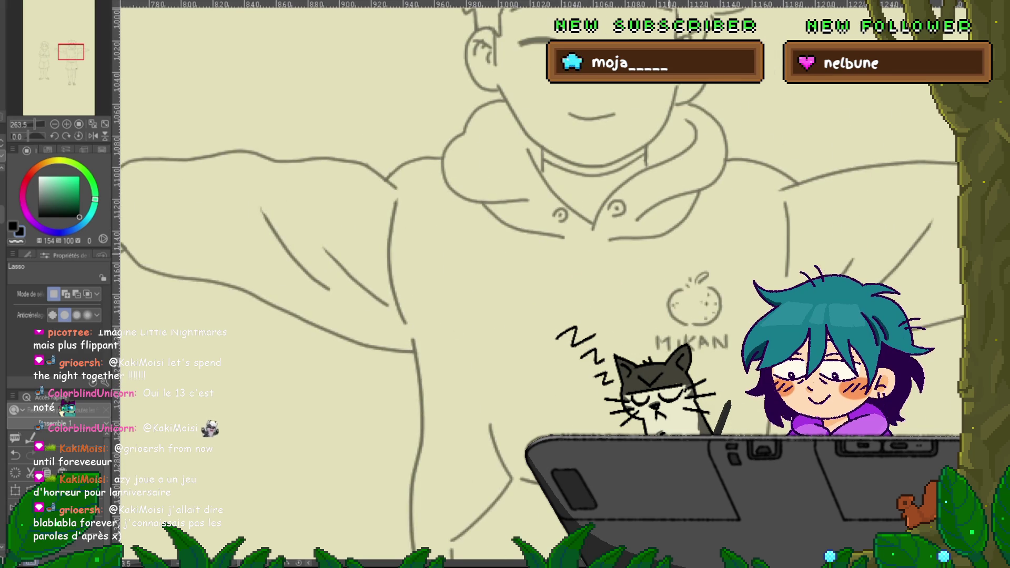
{"action": "left_click_drag", "start_coordinate": [552, 158], "coordinate": [434, 232]}
{"action": "scroll", "coordinate": [206, 424], "scroll_direction": "down", "scroll_amount": 3}
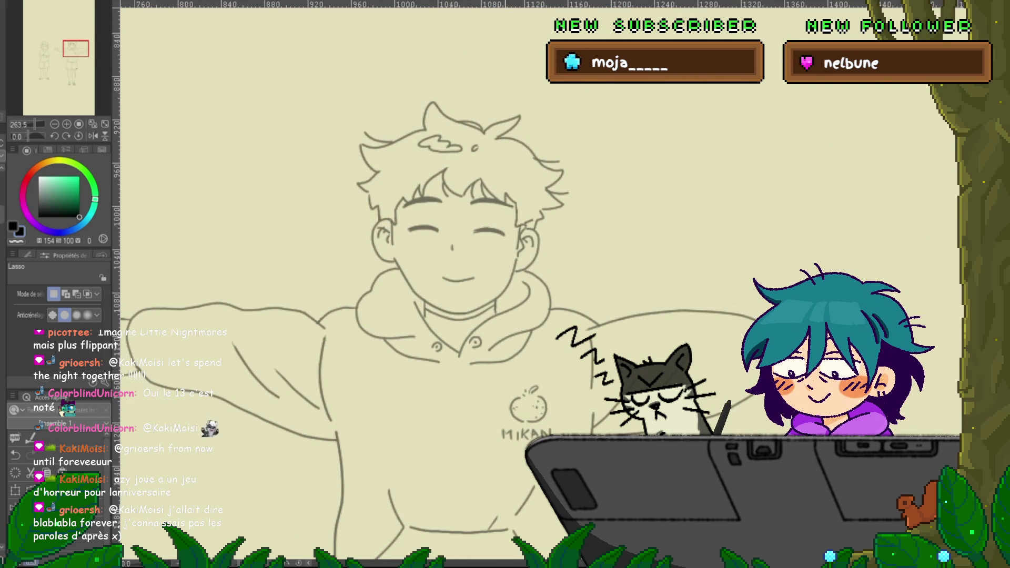
{"action": "scroll", "coordinate": [505, 284], "scroll_direction": "down", "scroll_amount": 5}
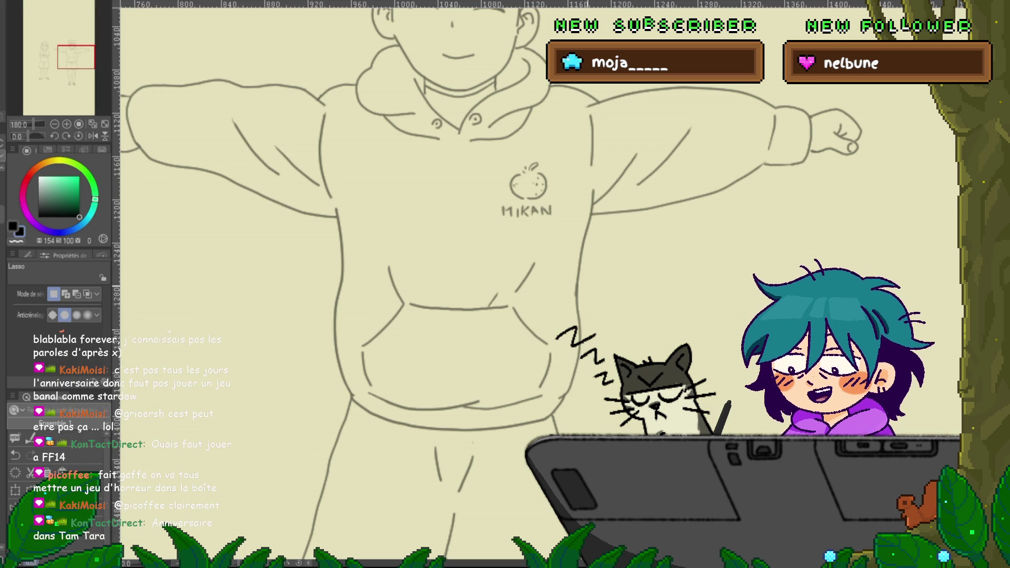
{"action": "scroll", "coordinate": [474, 236], "scroll_direction": "up", "scroll_amount": 3}
{"action": "scroll", "coordinate": [474, 237], "scroll_direction": "up", "scroll_amount": 3}
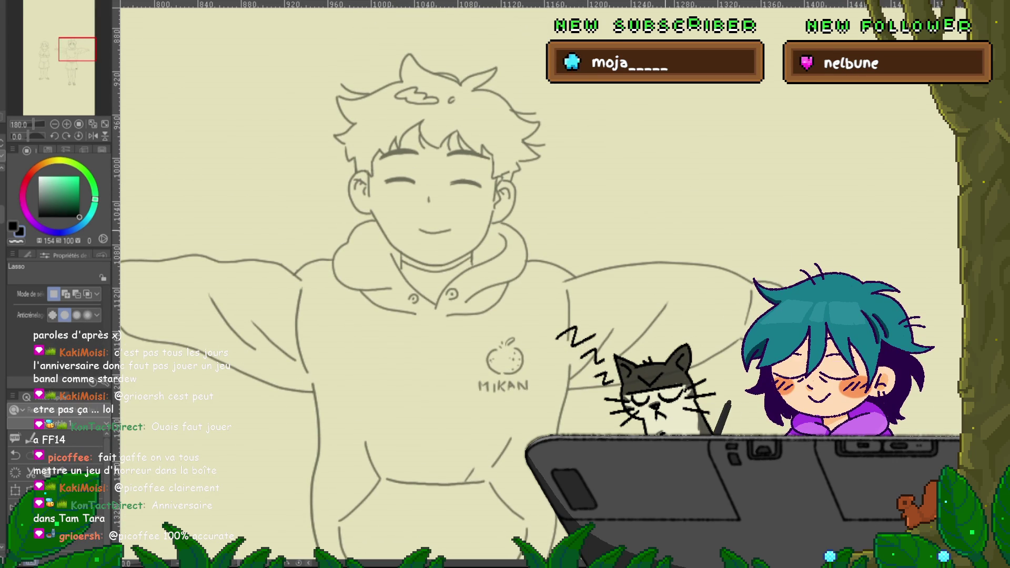
{"action": "scroll", "coordinate": [663, 299], "scroll_direction": "down", "scroll_amount": 2}
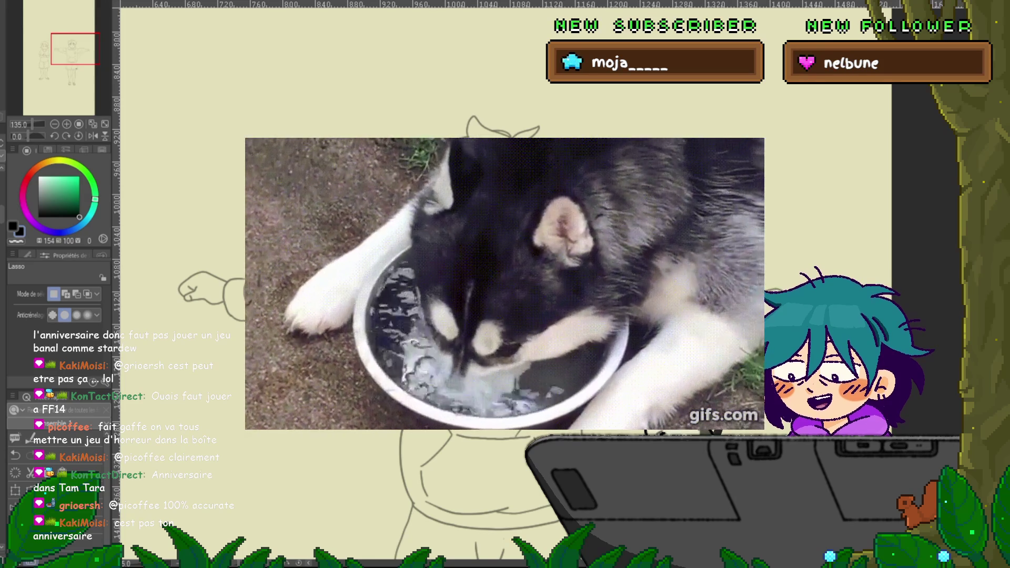
{"action": "scroll", "coordinate": [505, 284], "scroll_direction": "down", "scroll_amount": 3}
{"action": "scroll", "coordinate": [505, 284], "scroll_direction": "up", "scroll_amount": 2}
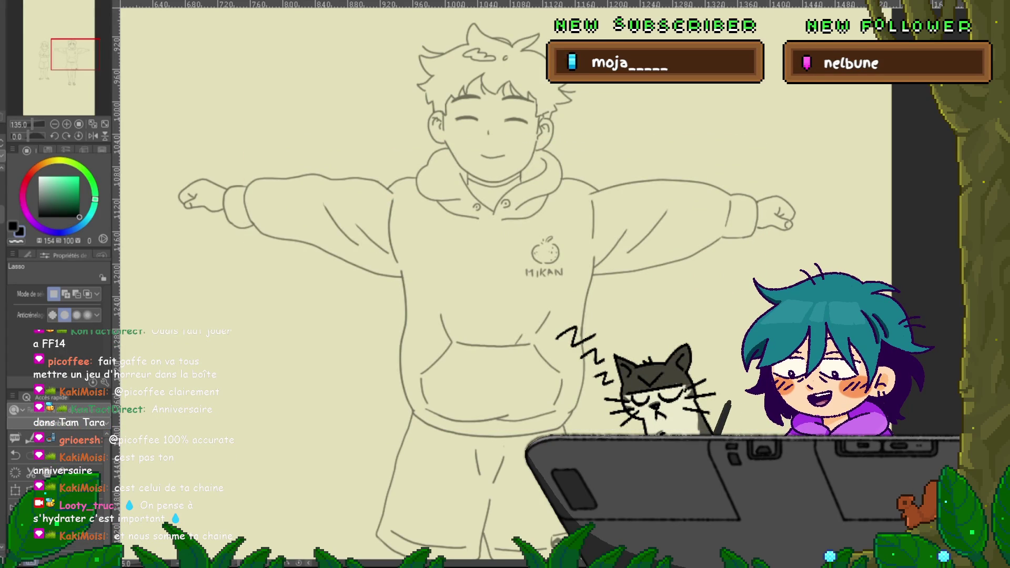
{"action": "scroll", "coordinate": [505, 284], "scroll_direction": "down", "scroll_amount": 1}
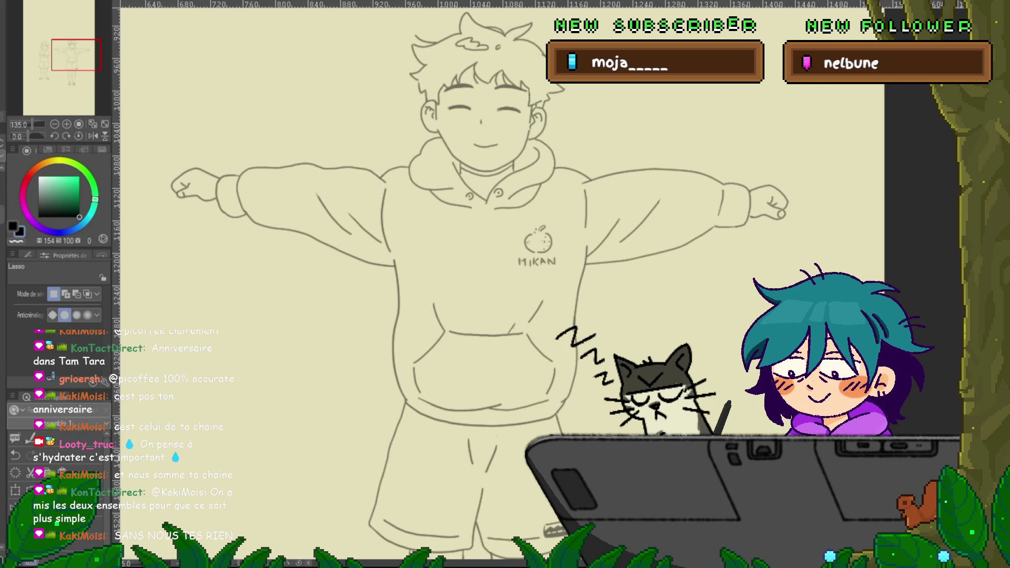
{"action": "key", "text": "ctrl+y"}
{"action": "key", "text": "ctrl+z"}
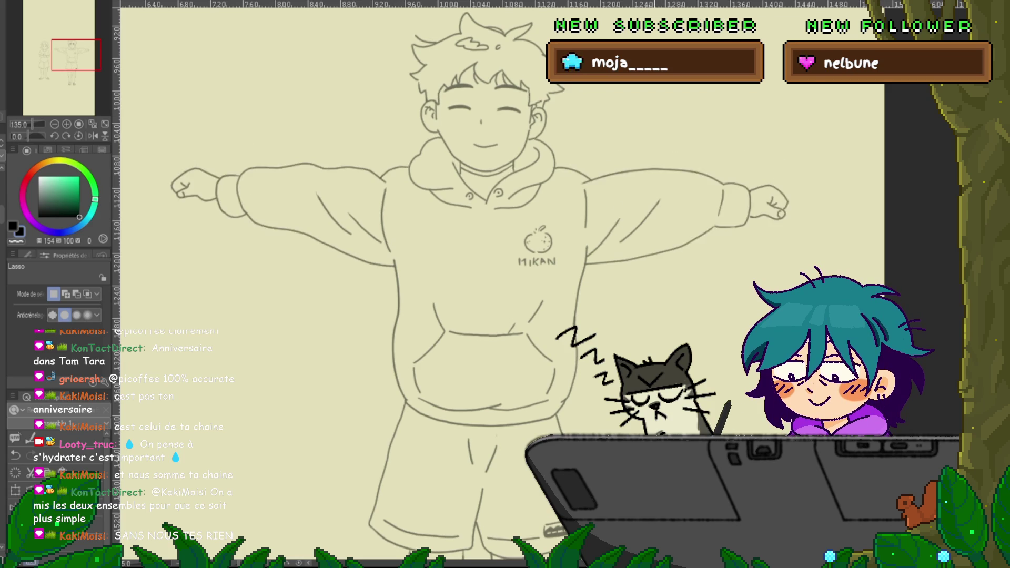
{"action": "key", "text": "ctrl+y"}
{"action": "key", "text": "ctrl+z"}
{"action": "key", "text": "ctrl+y"}
{"action": "key", "text": "ctrl+z"}
{"action": "key", "text": "ctrl+y"}
{"action": "key", "text": "ctrl+z"}
{"action": "key", "text": "ctrl+y"}
{"action": "key", "text": "ctrl+z"}
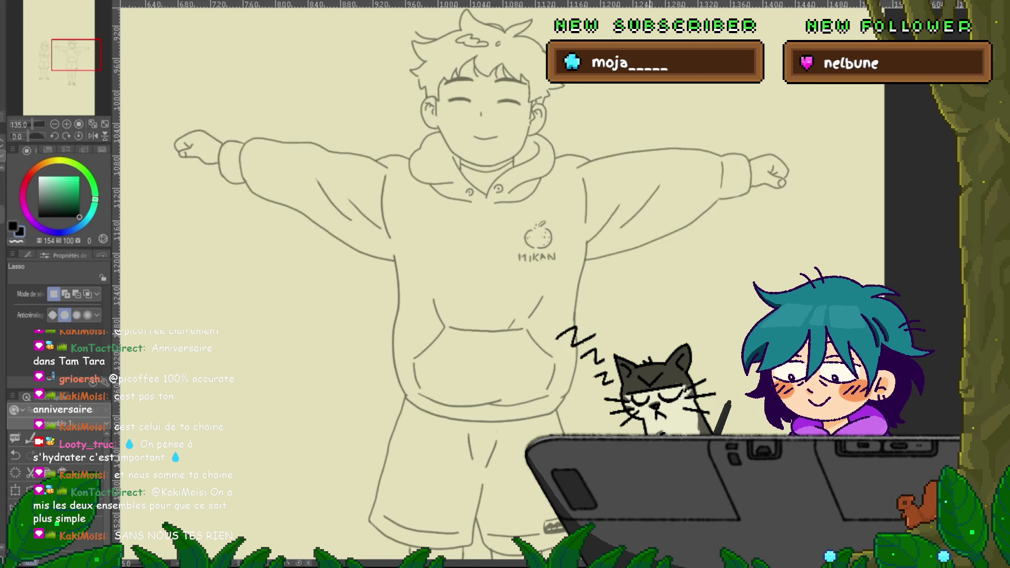
{"action": "key", "text": "ctrl+y"}
{"action": "key", "text": "ctrl+z"}
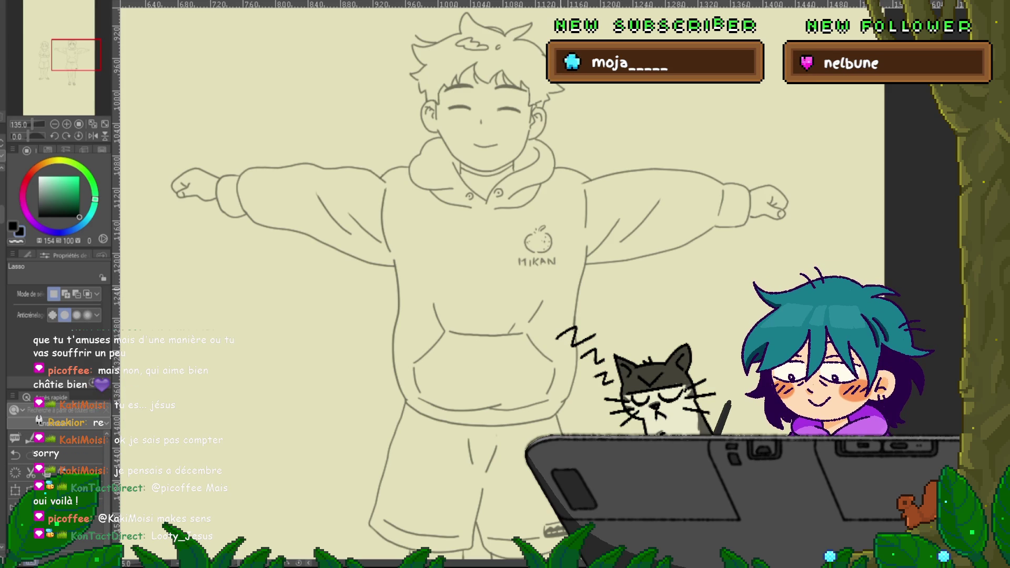
Zoom out to 81% to show the arms-down boy beside the star-shirt girl.
{"action": "scroll", "coordinate": [479, 284], "scroll_direction": "down", "scroll_amount": 2}
{"action": "scroll", "coordinate": [479, 284], "scroll_direction": "up", "scroll_amount": 3}
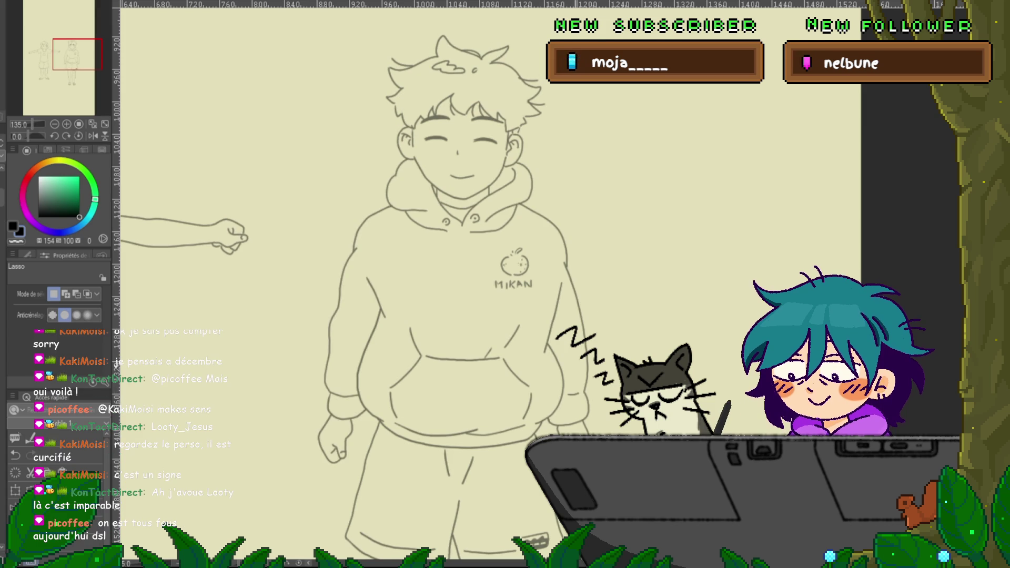
{"action": "scroll", "coordinate": [489, 284], "scroll_direction": "down", "scroll_amount": 2}
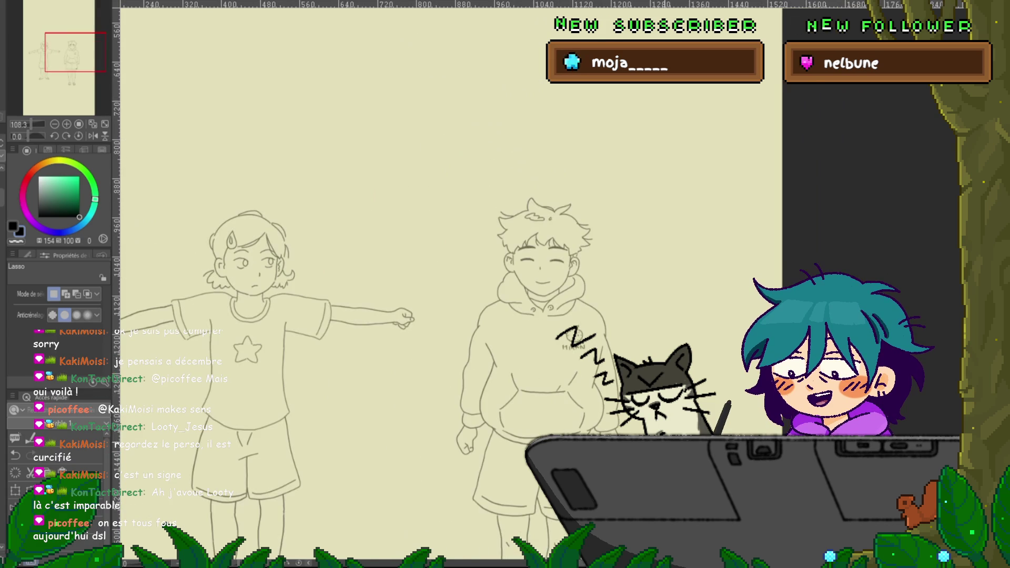
Step through undo/redo until the boy's arms are outstretched and the girl's arm is lowered.
{"action": "scroll", "coordinate": [368, 284], "scroll_direction": "down", "scroll_amount": 2}
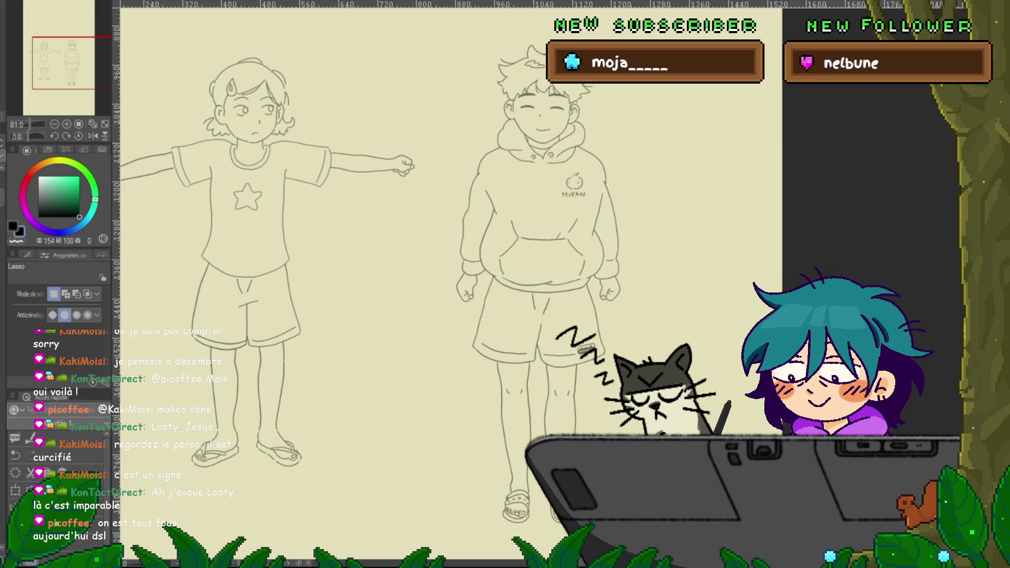
{"action": "scroll", "coordinate": [399, 284], "scroll_direction": "right", "scroll_amount": 3}
{"action": "scroll", "coordinate": [400, 284], "scroll_direction": "right", "scroll_amount": 1}
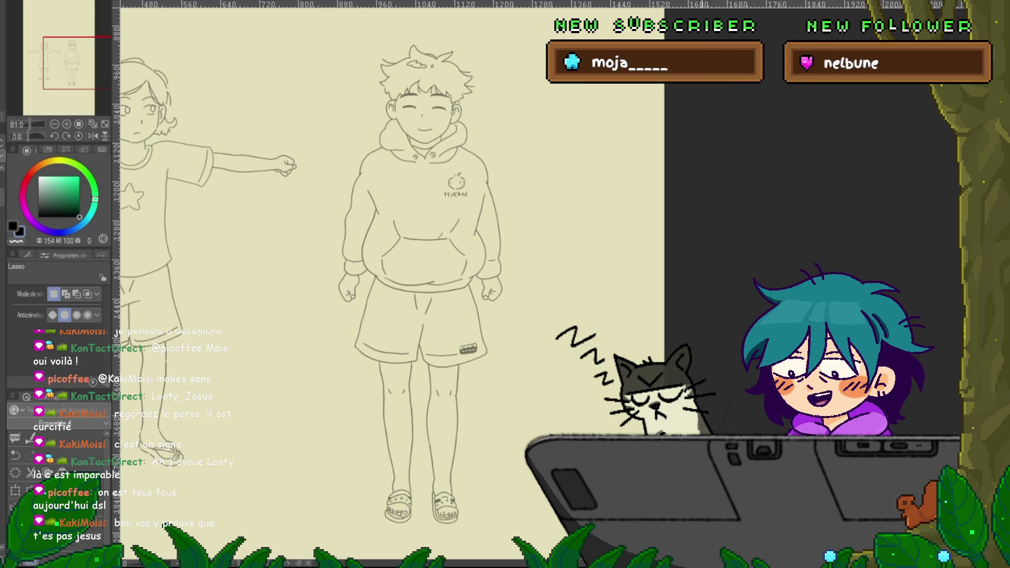
{"action": "key", "text": "ctrl+z"}
{"action": "key", "text": "ctrl+y"}
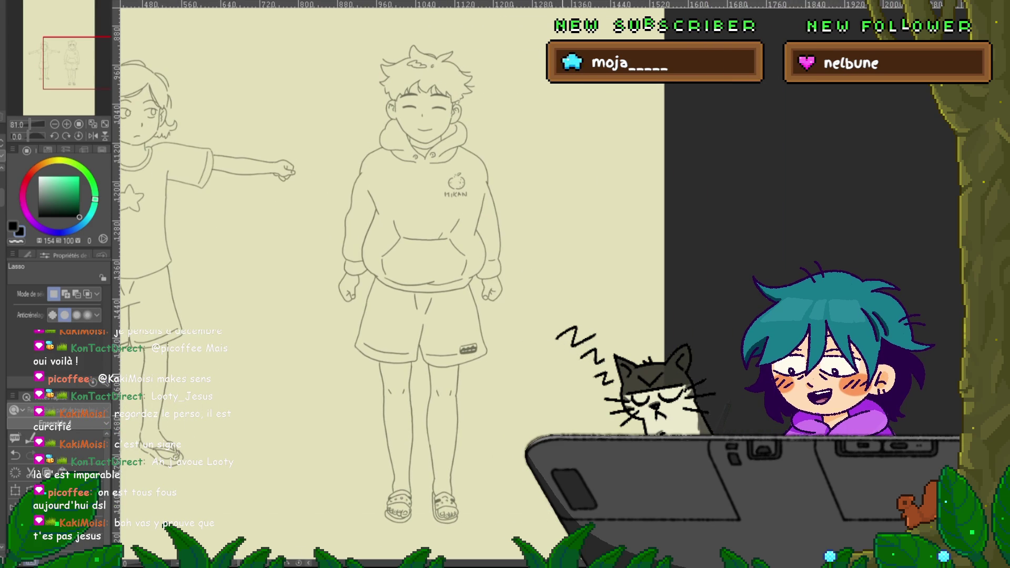
{"action": "key", "text": "ctrl+z"}
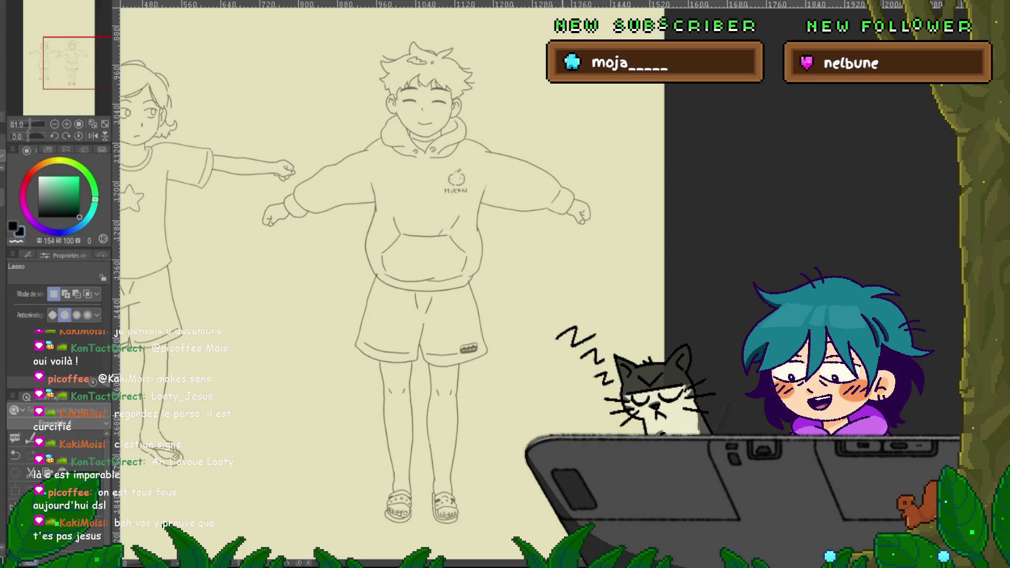
{"action": "key", "text": "ctrl+z"}
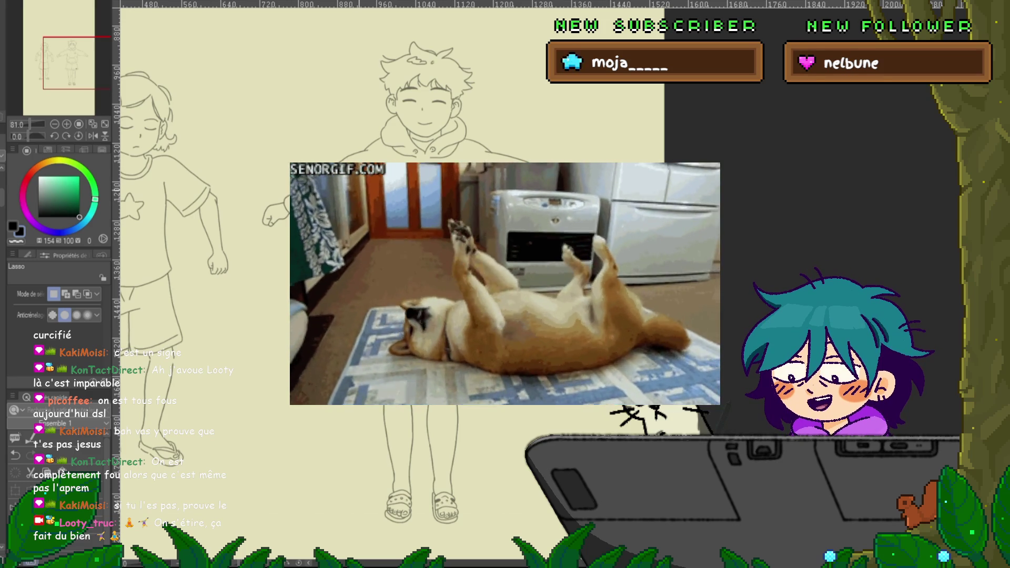
Toggle undo/redo to land on the boy's arms-down lineart over the red T-pose sketch.
{"action": "key", "text": "ctrl+z"}
{"action": "key", "text": "ctrl+z"}
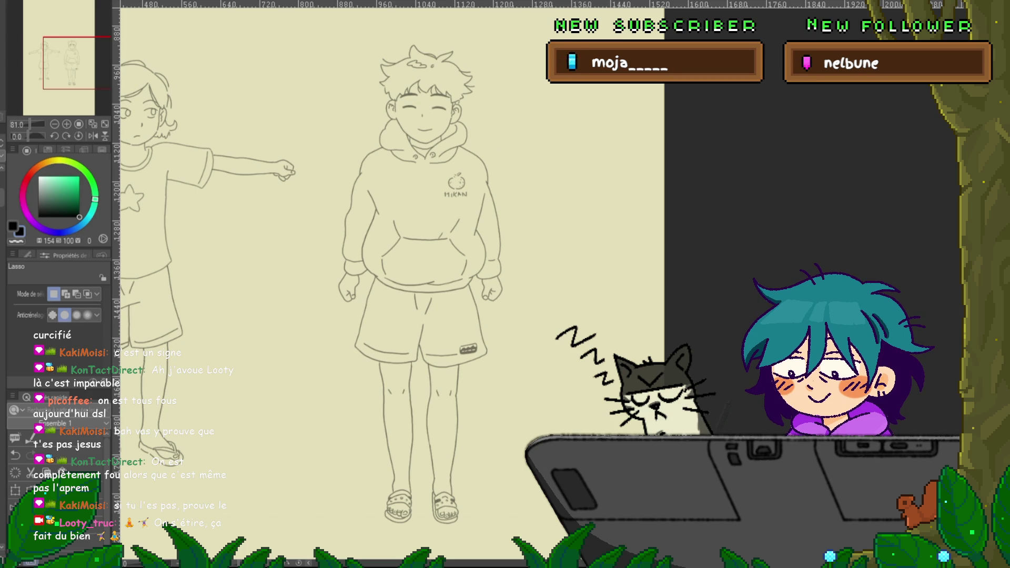
{"action": "key", "text": "ctrl+y"}
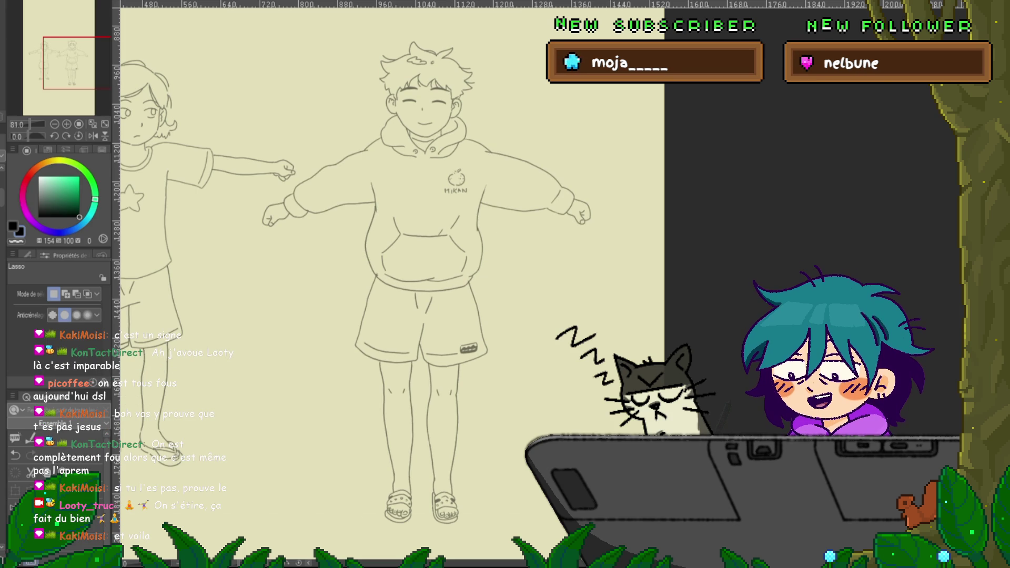
{"action": "key", "text": "ctrl+z"}
{"action": "key", "text": "ctrl+y"}
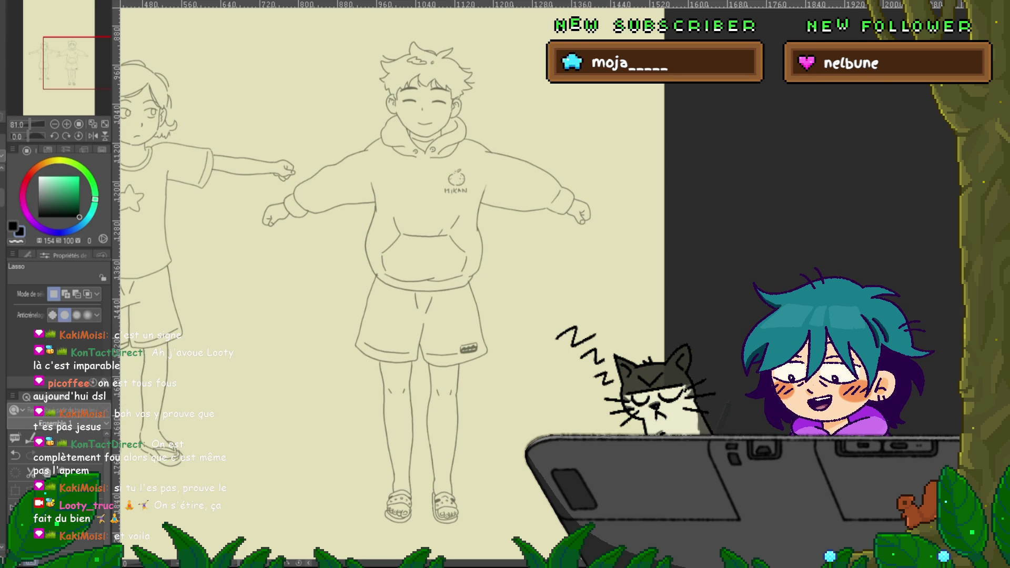
{"action": "key", "text": "ctrl+z"}
{"action": "key", "text": "ctrl+y"}
{"action": "key", "text": "ctrl+z"}
{"action": "key", "text": "ctrl+y"}
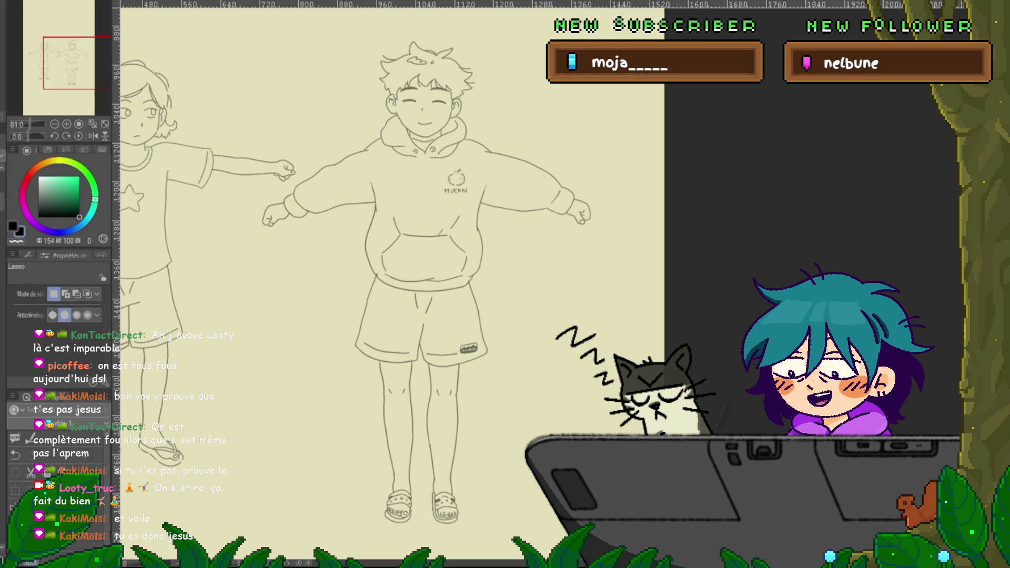
{"action": "key", "text": "ctrl+z"}
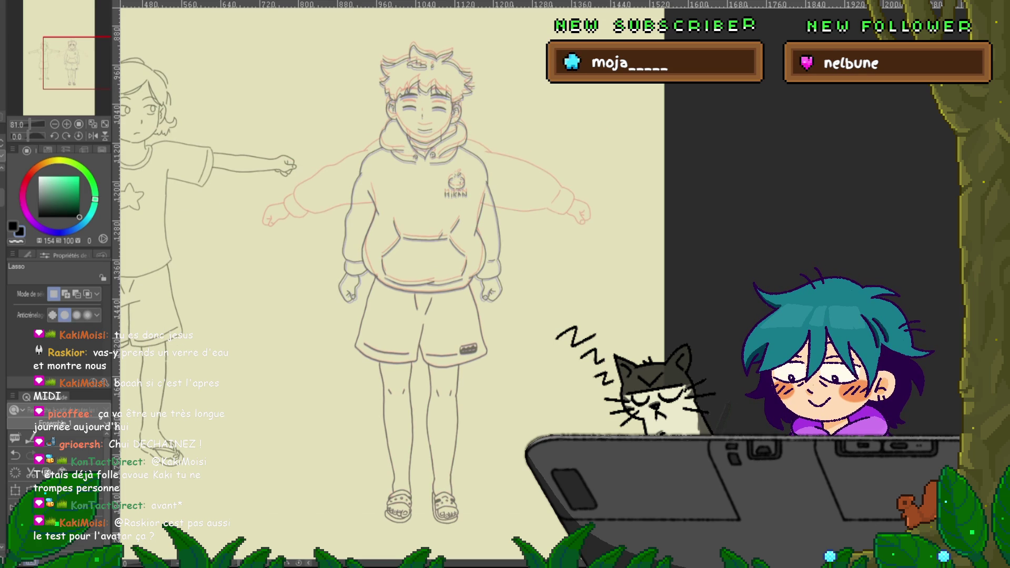
Hide the red T-pose rough and compare the T-pose and arms-down lineart, ending on arms-down.
{"action": "key", "text": "ctrl+z"}
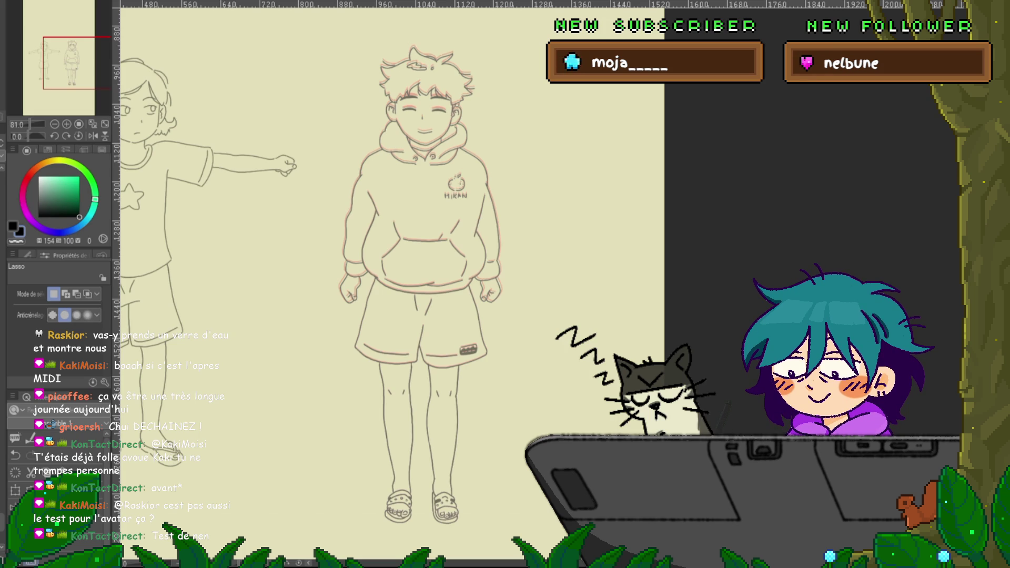
{"action": "key", "text": "ctrl+z"}
{"action": "key", "text": "ctrl+z"}
{"action": "key", "text": "ctrl+z"}
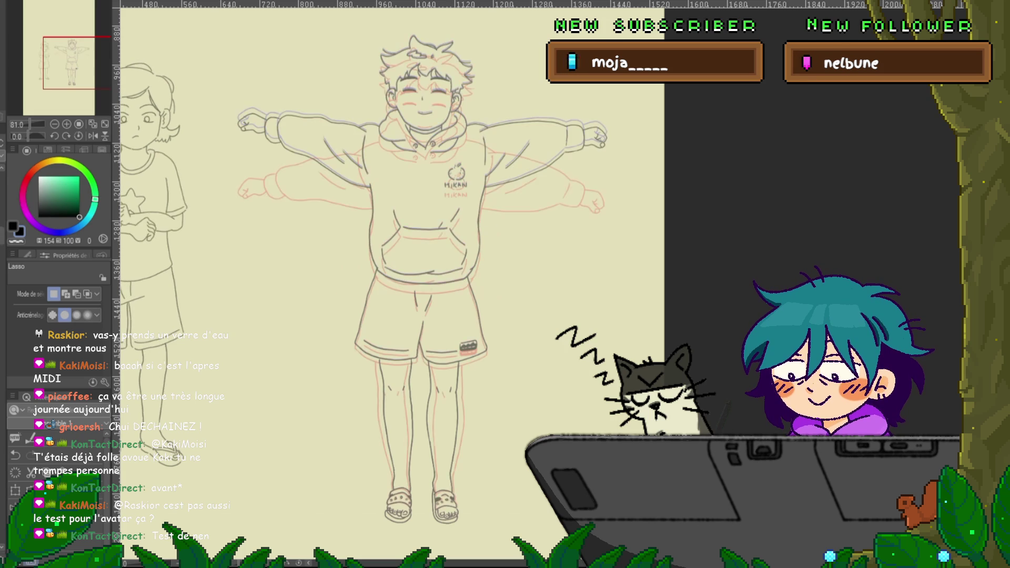
{"action": "key", "text": "ctrl+z"}
{"action": "key", "text": "ctrl+z"}
{"action": "key", "text": "ctrl+z"}
{"action": "key", "text": "ctrl+z"}
{"action": "key", "text": "ctrl+z"}
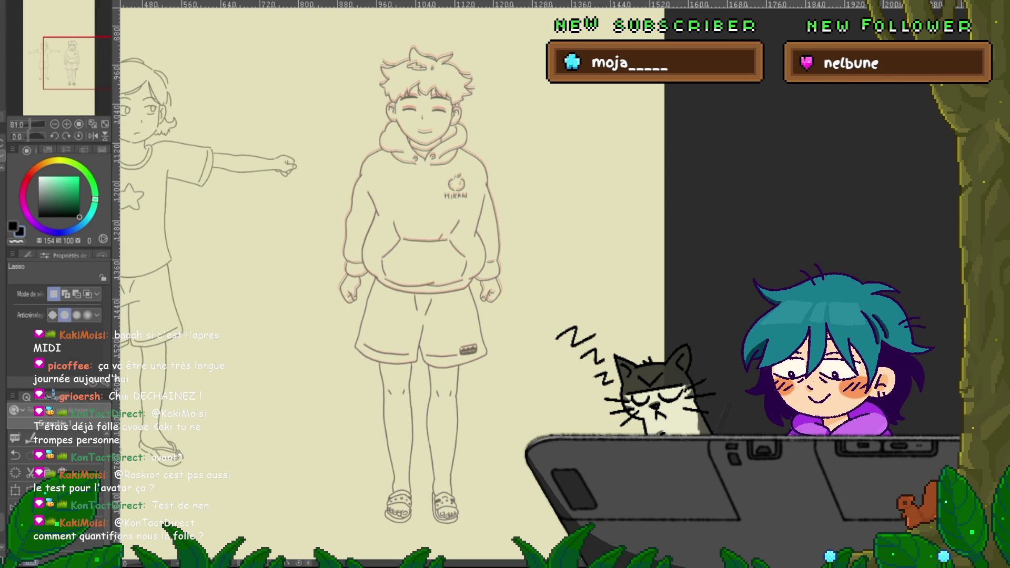
{"action": "key", "text": "ctrl+z"}
{"action": "key", "text": "ctrl+y"}
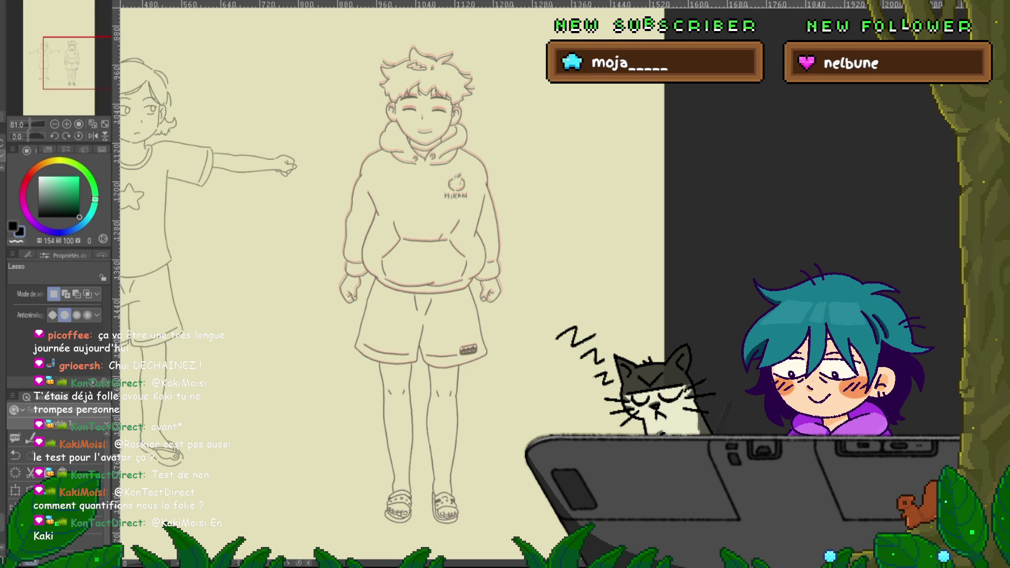
Hide the pinkish doubled outline layer and view the canvas at 100%.
{"action": "key", "text": "ctrl+d"}
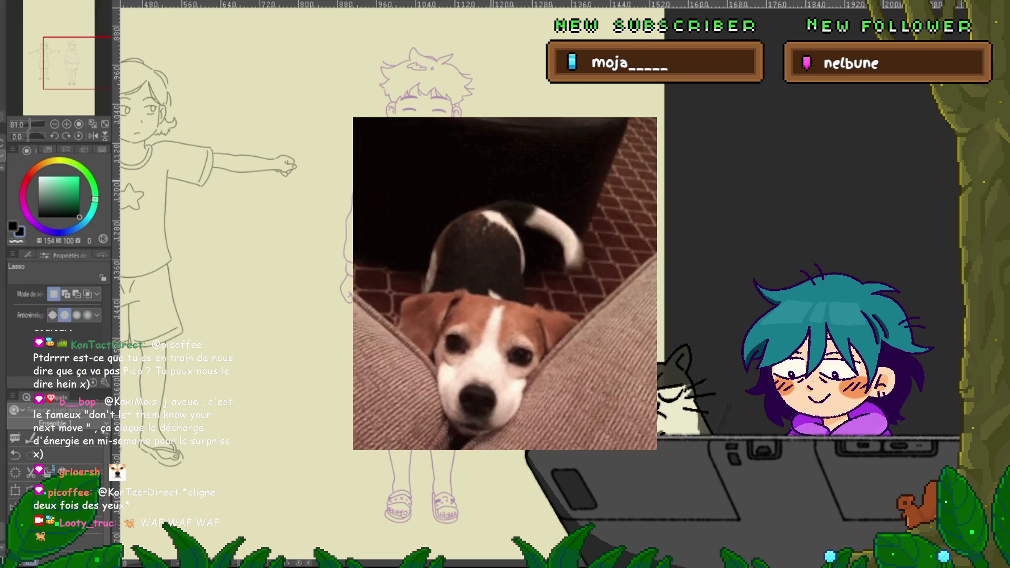
{"action": "key", "text": "ctrl+alt+0"}
{"action": "scroll", "coordinate": [400, 221], "scroll_direction": "up", "scroll_amount": 5}
With the Plume Maru pen at 266% zoom, ink the closed eyes, eyebrows, ears and fringe, undoing a bad eyebrow stroke.
{"action": "key", "text": "p"}
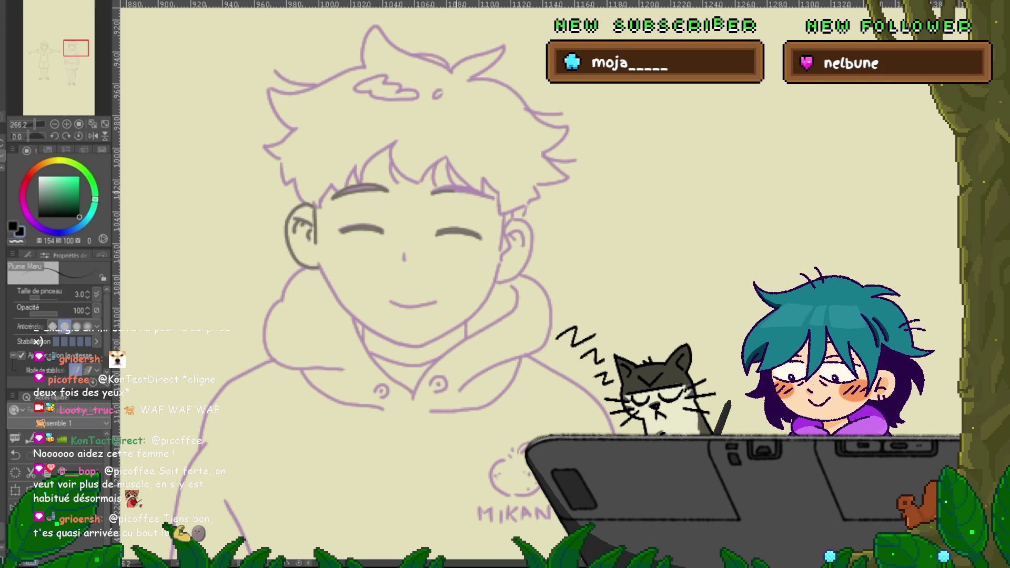
{"action": "key", "text": "ctrl+z"}
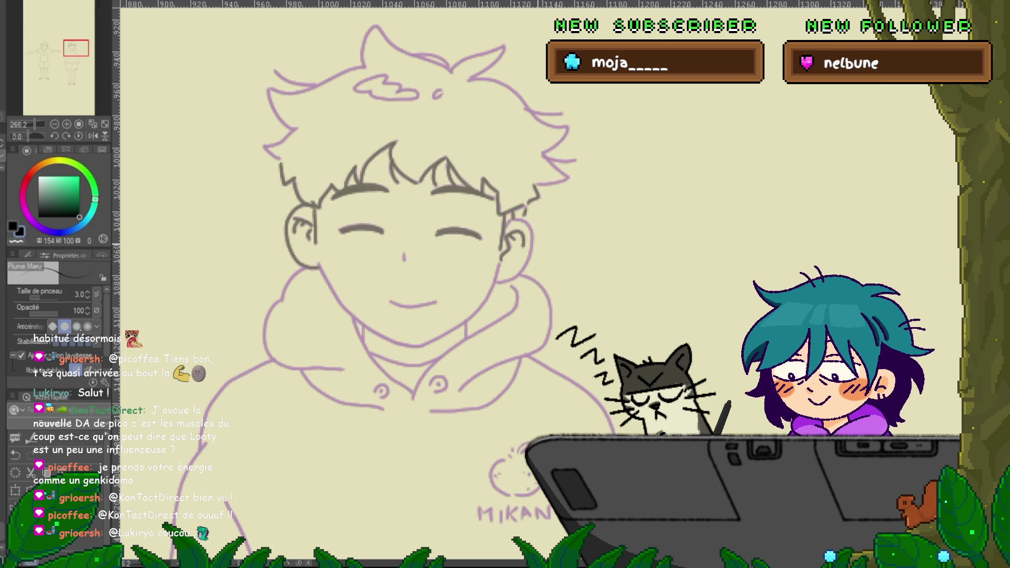
{"action": "scroll", "coordinate": [400, 237], "scroll_direction": "down", "scroll_amount": 2}
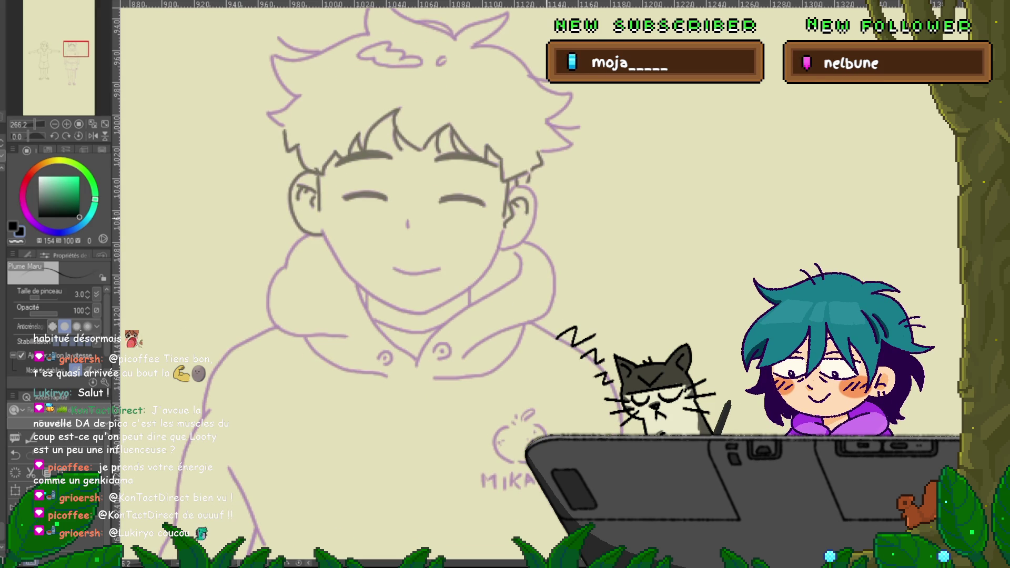
Pan to the top of the boy's head and ink the small hair curl in gray.
{"action": "scroll", "coordinate": [399, 237], "scroll_direction": "right", "scroll_amount": 1}
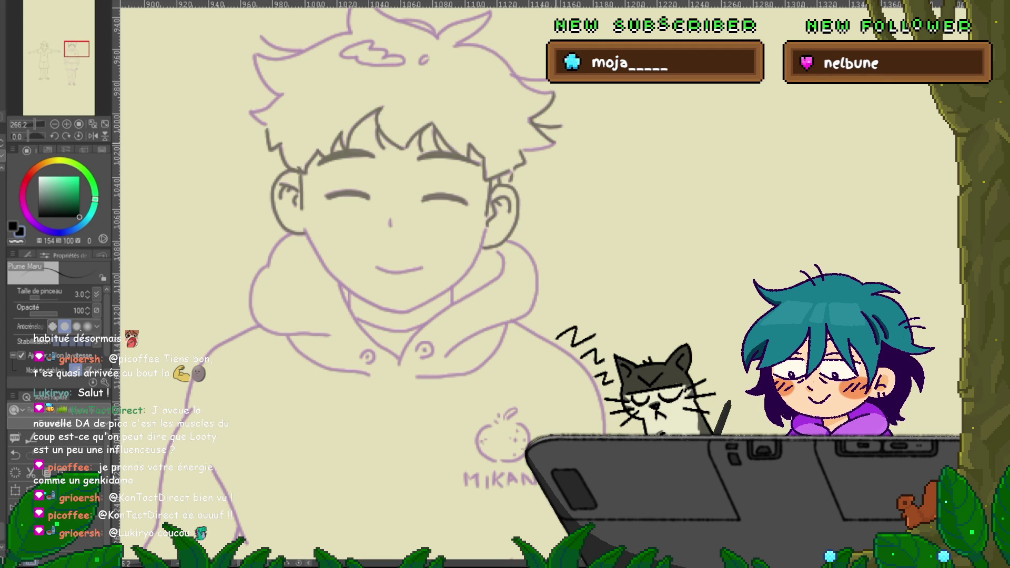
{"action": "left_click_drag", "start_coordinate": [368, 263], "coordinate": [390, 331]}
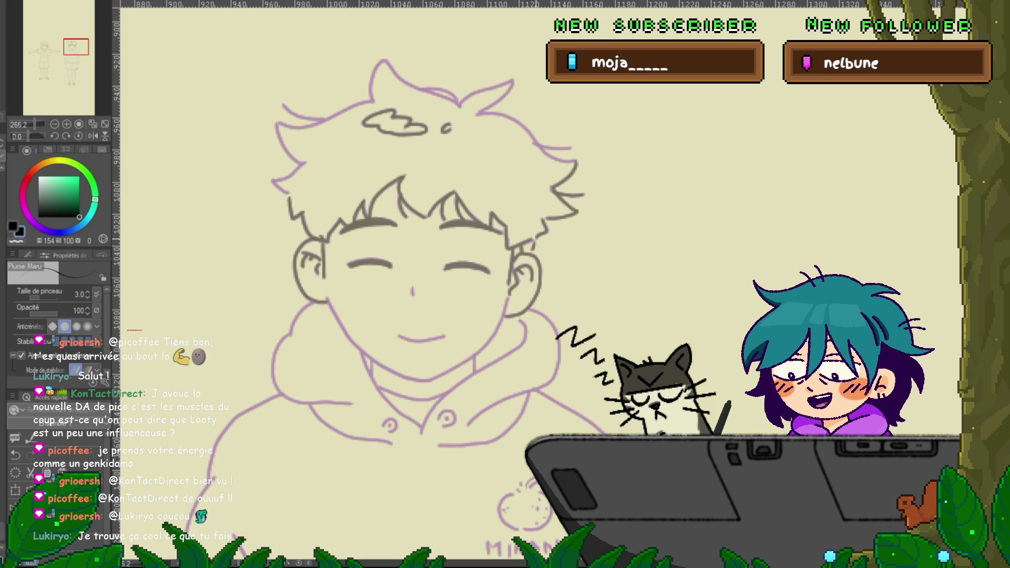
{"action": "scroll", "coordinate": [368, 284], "scroll_direction": "down", "scroll_amount": 3}
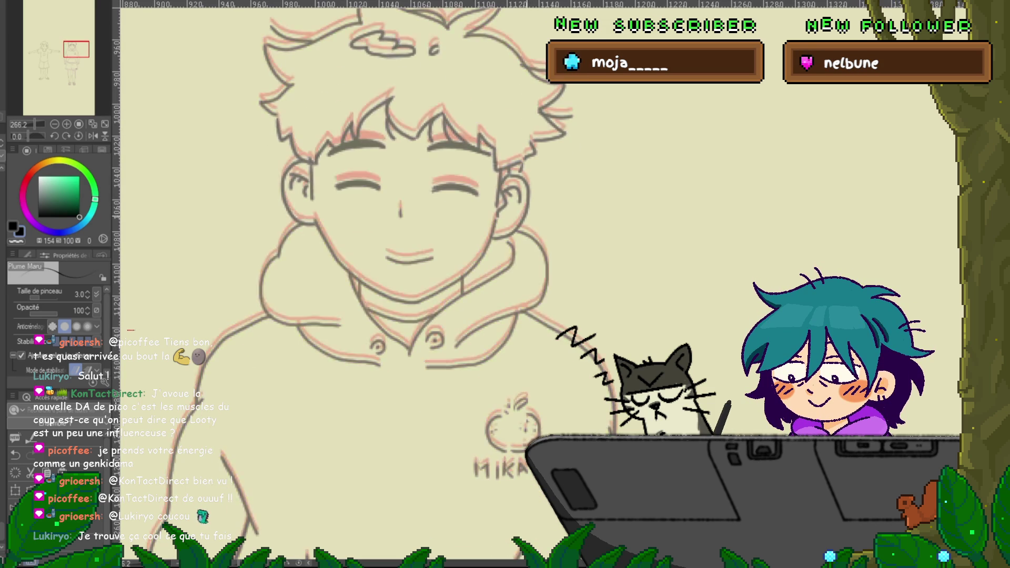
Ink the upper-left hair outline and a short hair stroke, recentring on the boy's head.
{"action": "scroll", "coordinate": [369, 284], "scroll_direction": "up", "scroll_amount": 3}
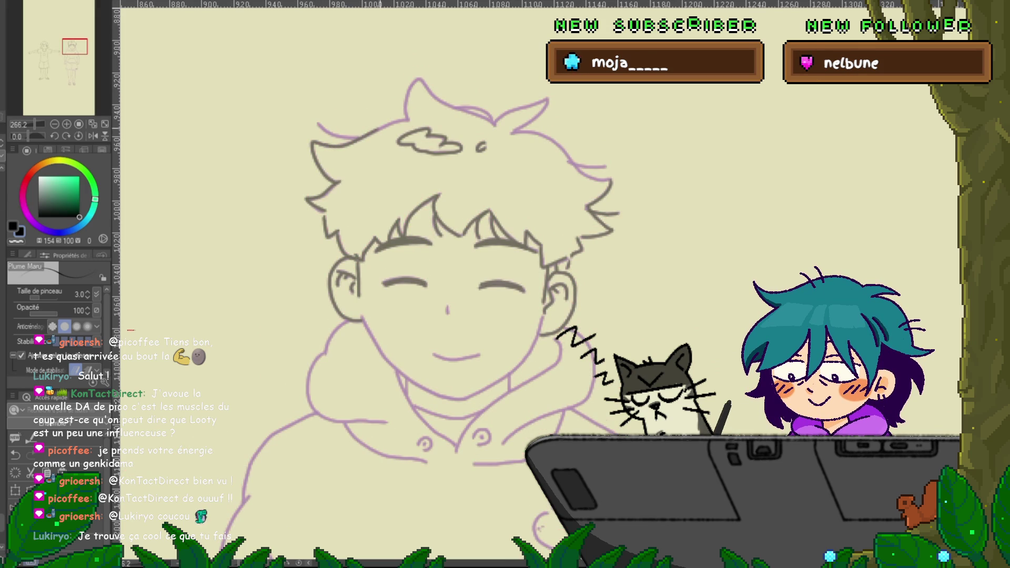
{"action": "left_click_drag", "start_coordinate": [357, 136], "coordinate": [399, 120]}
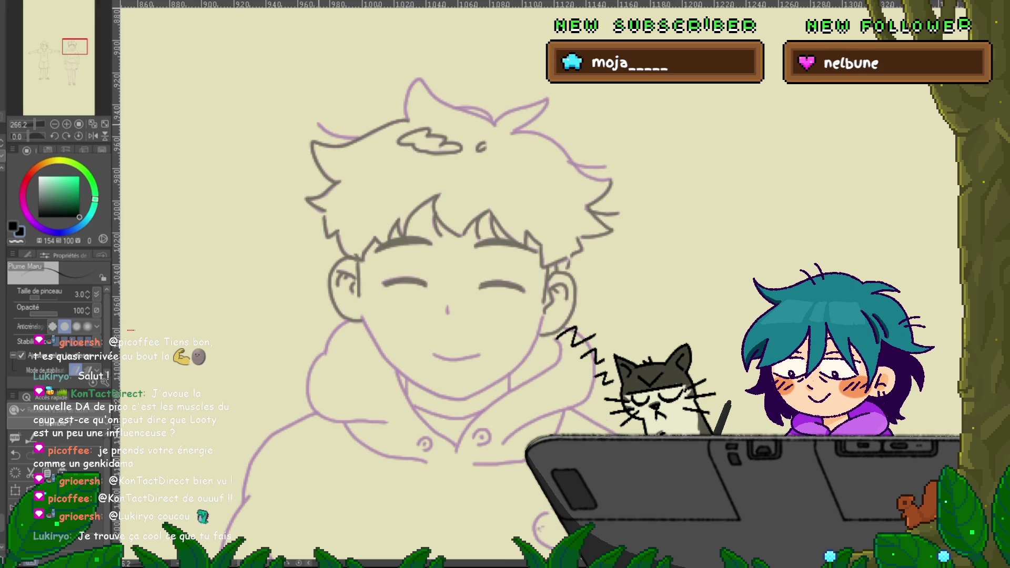
{"action": "left_click_drag", "start_coordinate": [447, 284], "coordinate": [402, 302]}
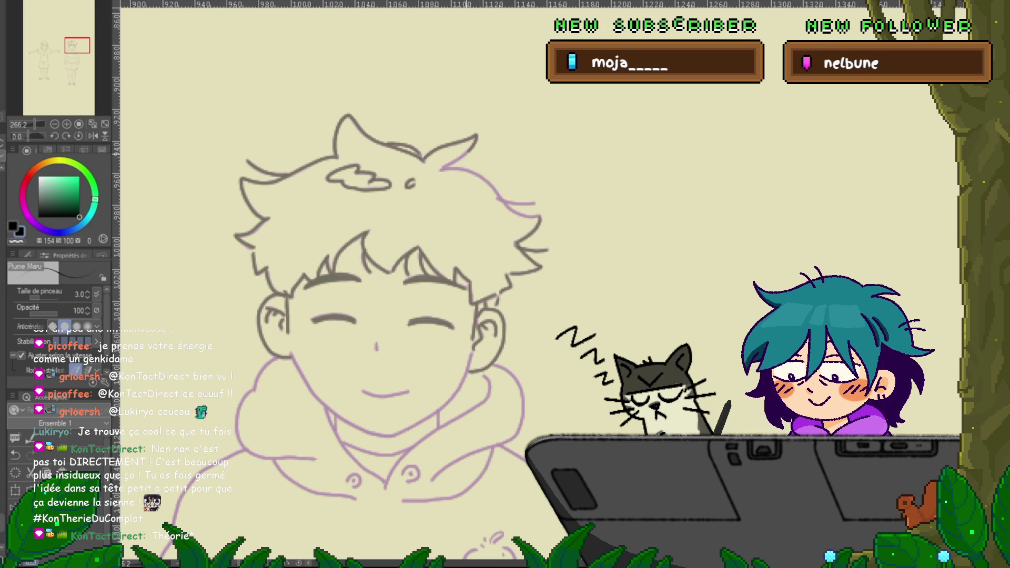
{"action": "left_click_drag", "start_coordinate": [533, 202], "coordinate": [509, 203]}
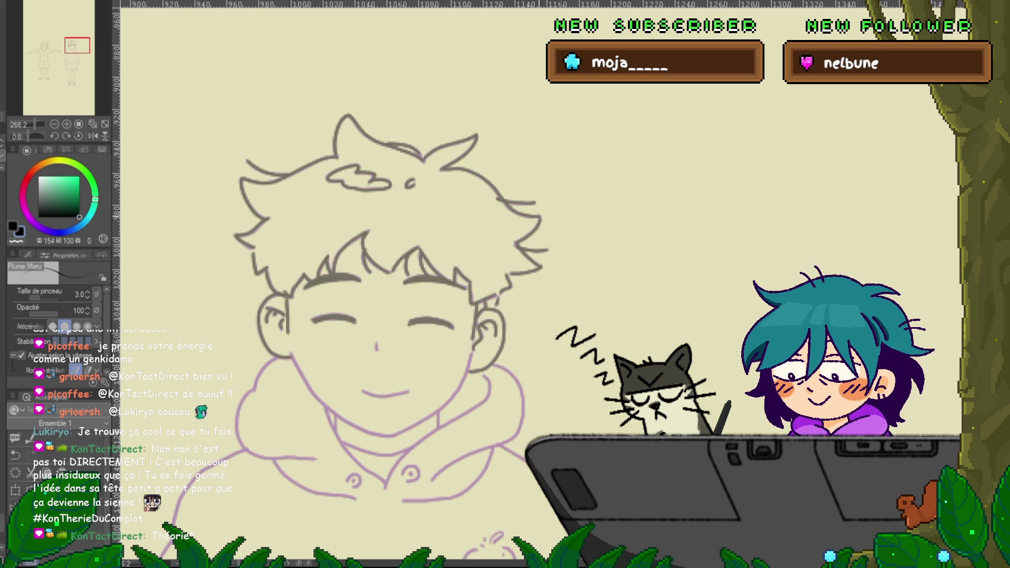
Extend the jaw line down to the chin and move the view to the hood and collar.
{"action": "scroll", "coordinate": [384, 284], "scroll_direction": "down", "scroll_amount": 5}
{"action": "scroll", "coordinate": [384, 284], "scroll_direction": "down", "scroll_amount": 1}
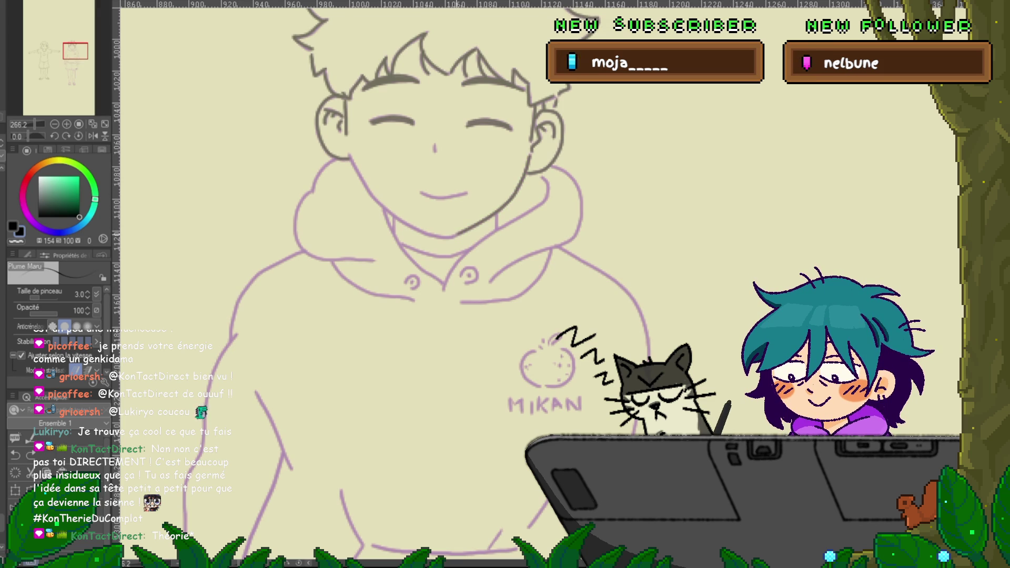
{"action": "left_click_drag", "start_coordinate": [467, 228], "coordinate": [447, 238]}
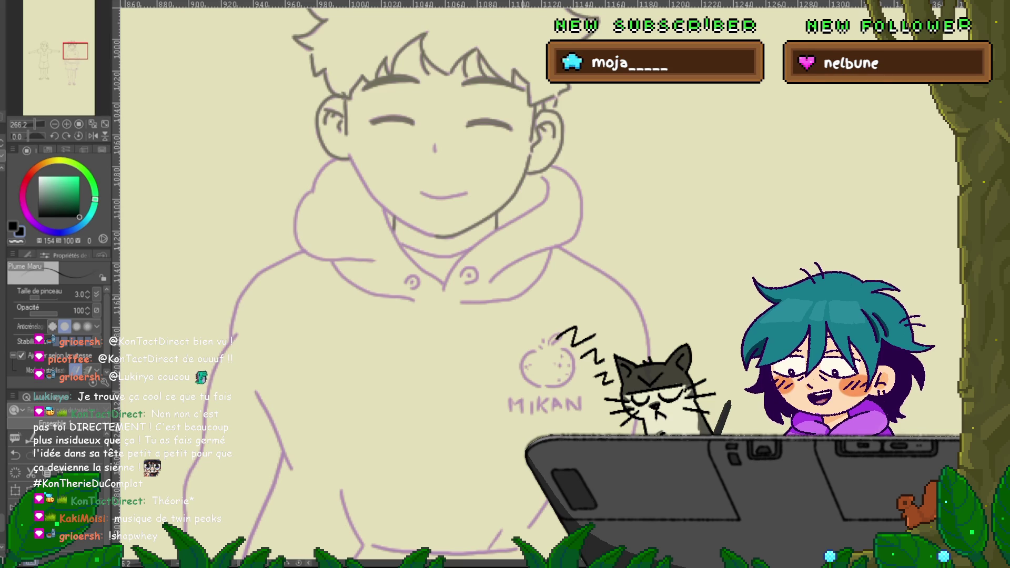
{"action": "scroll", "coordinate": [400, 263], "scroll_direction": "right", "scroll_amount": 2}
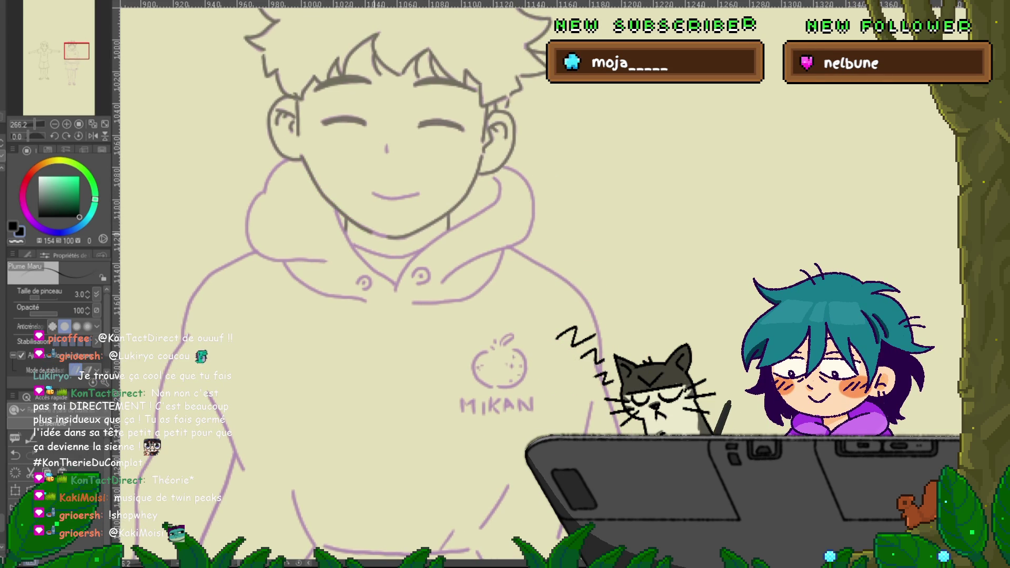
{"action": "scroll", "coordinate": [386, 273], "scroll_direction": "up", "scroll_amount": 2}
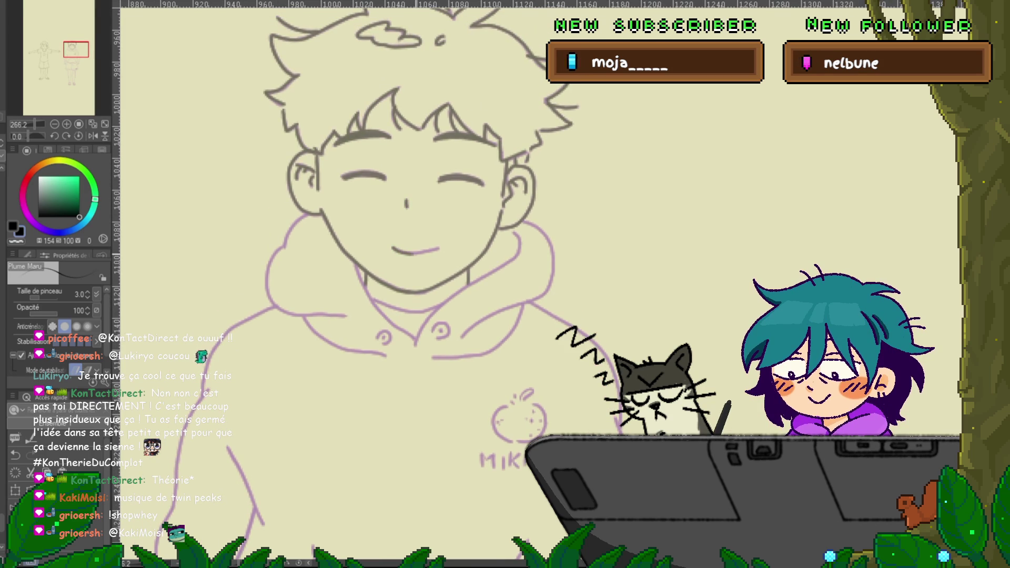
{"action": "left_click_drag", "start_coordinate": [406, 211], "coordinate": [419, 195]}
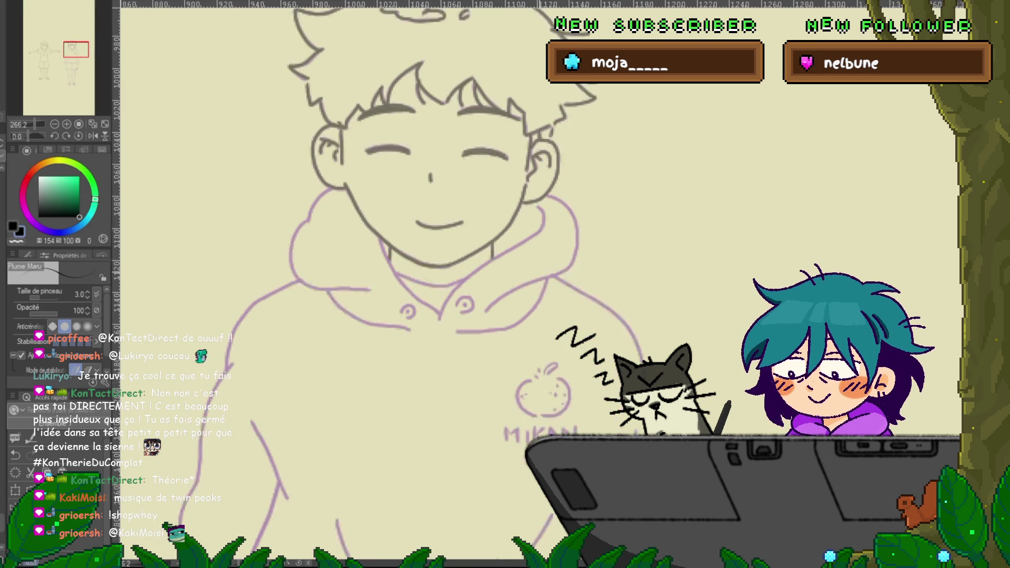
{"action": "left_click_drag", "start_coordinate": [427, 235], "coordinate": [467, 194]}
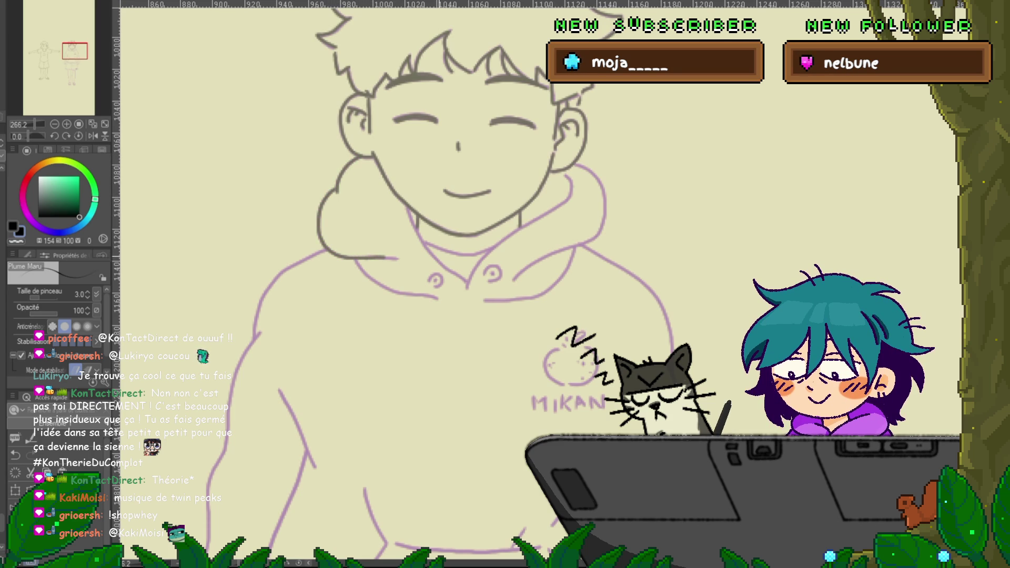
{"action": "left_click_drag", "start_coordinate": [400, 263], "coordinate": [331, 253]}
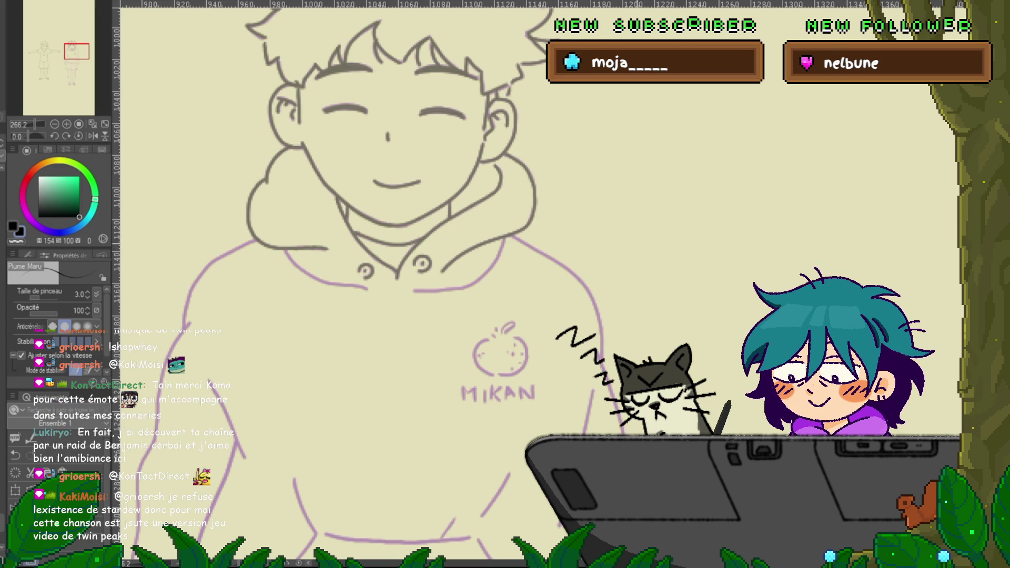
Trace the hood, collar buttons and shoulder lines in gray, moving down toward the shoulder.
{"action": "left_click_drag", "start_coordinate": [368, 263], "coordinate": [397, 241]}
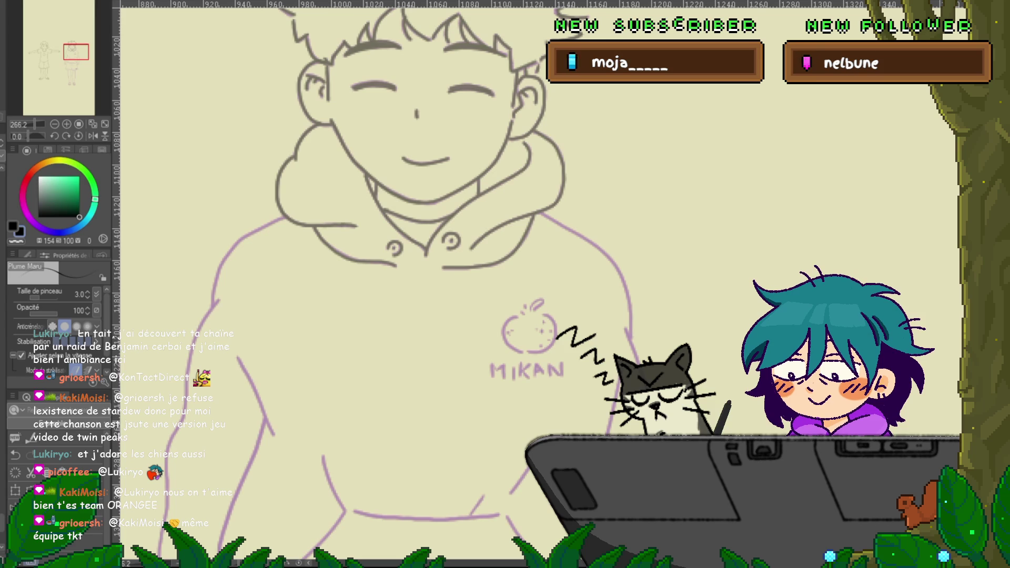
{"action": "left_click_drag", "start_coordinate": [473, 315], "coordinate": [621, 267]}
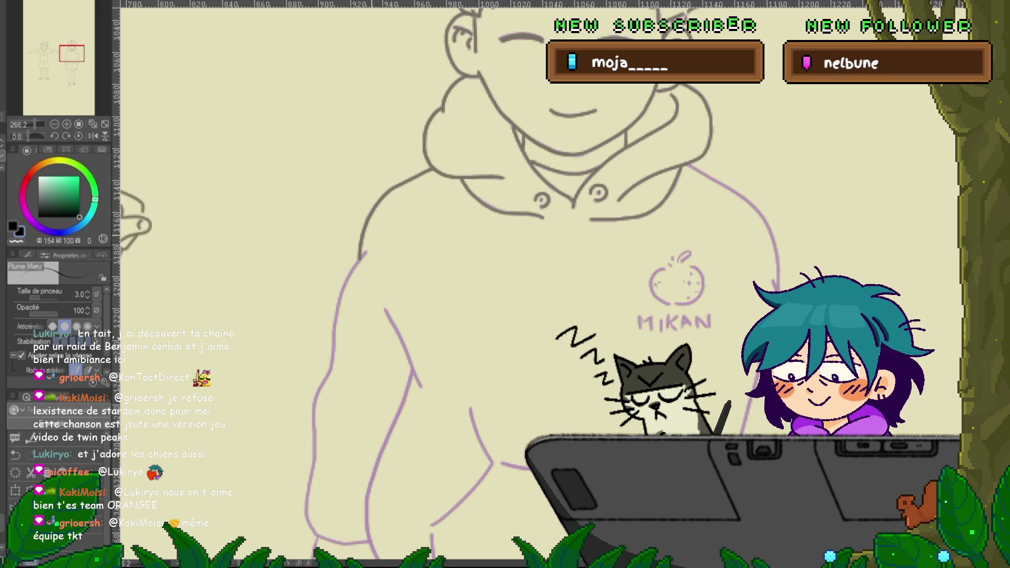
Trace the hoodie's outer shoulder and upper-arm outline in gray, moving toward the MIKAN logo and sleeve.
{"action": "scroll", "coordinate": [537, 284], "scroll_direction": "down", "scroll_amount": 3}
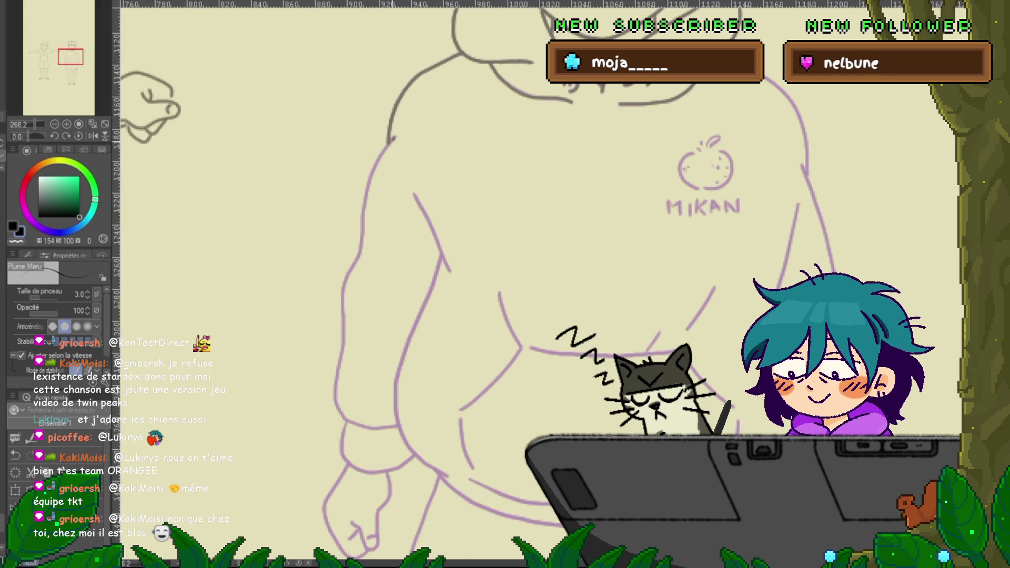
{"action": "mouse_move", "coordinate": [392, 138]}
{"action": "left_mouse_down"}
{"action": "mouse_move", "coordinate": [367, 195]}
{"action": "mouse_move", "coordinate": [343, 314]}
{"action": "left_mouse_up"}
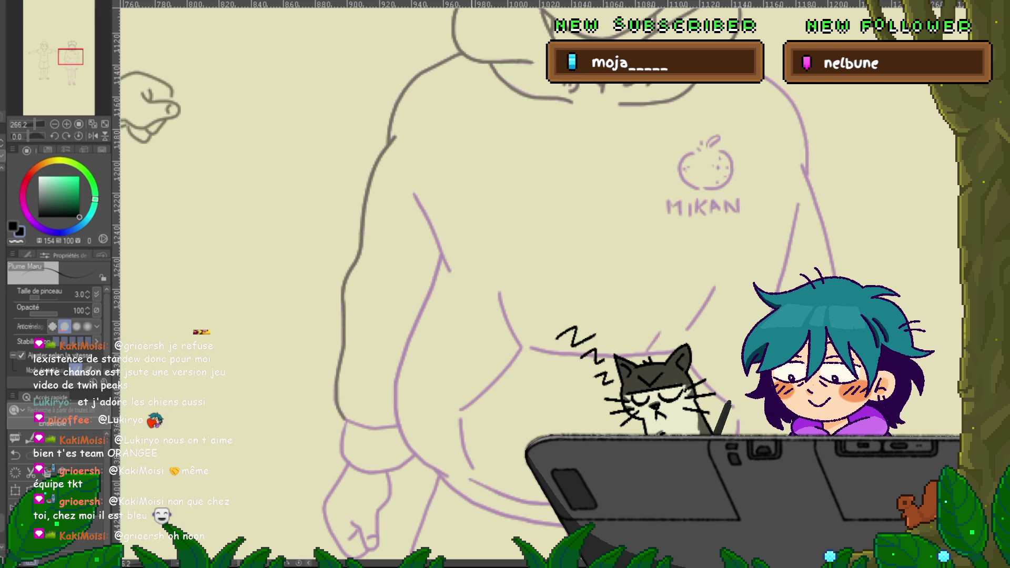
{"action": "left_click_drag", "start_coordinate": [526, 316], "coordinate": [503, 253]}
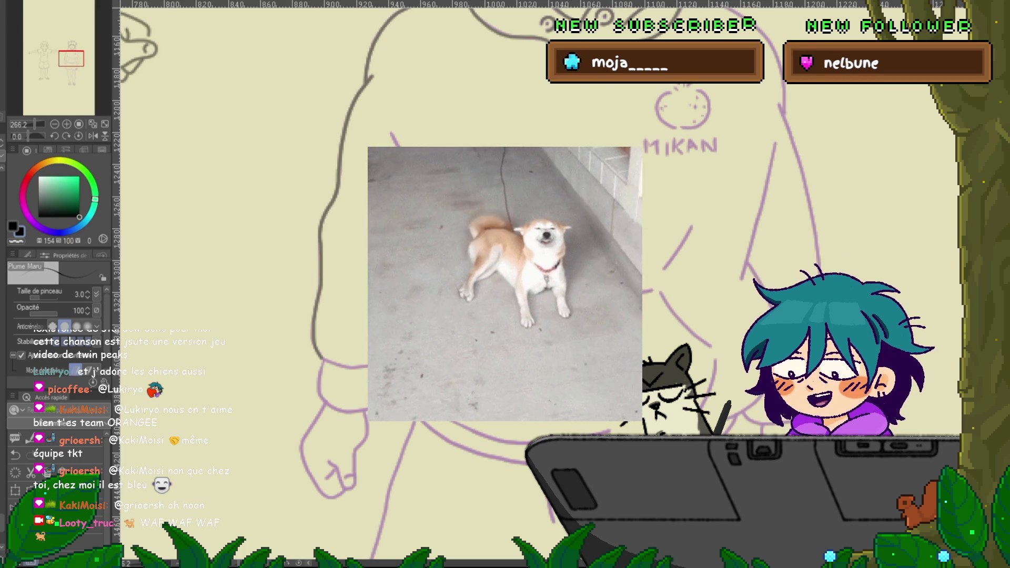
{"action": "mouse_move", "coordinate": [526, 263]}
{"action": "left_mouse_down"}
{"action": "mouse_move", "coordinate": [502, 274]}
{"action": "mouse_move", "coordinate": [340, 282]}
{"action": "left_mouse_up"}
{"action": "left_click_drag", "start_coordinate": [526, 210], "coordinate": [339, 282]}
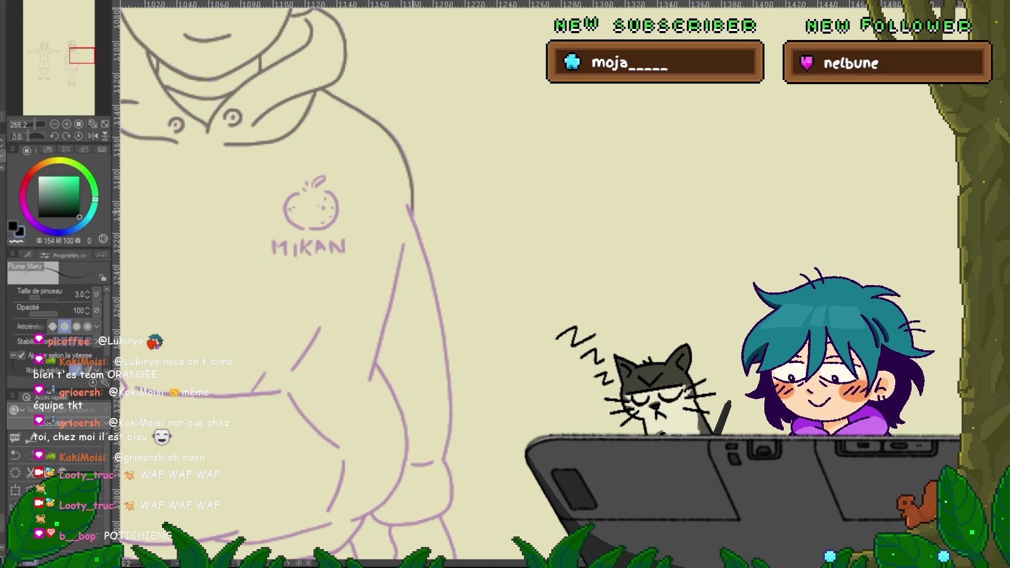
Extend the sleeve line downward and ink the cuff's lower edge in gray.
{"action": "left_click_drag", "start_coordinate": [315, 316], "coordinate": [358, 167]}
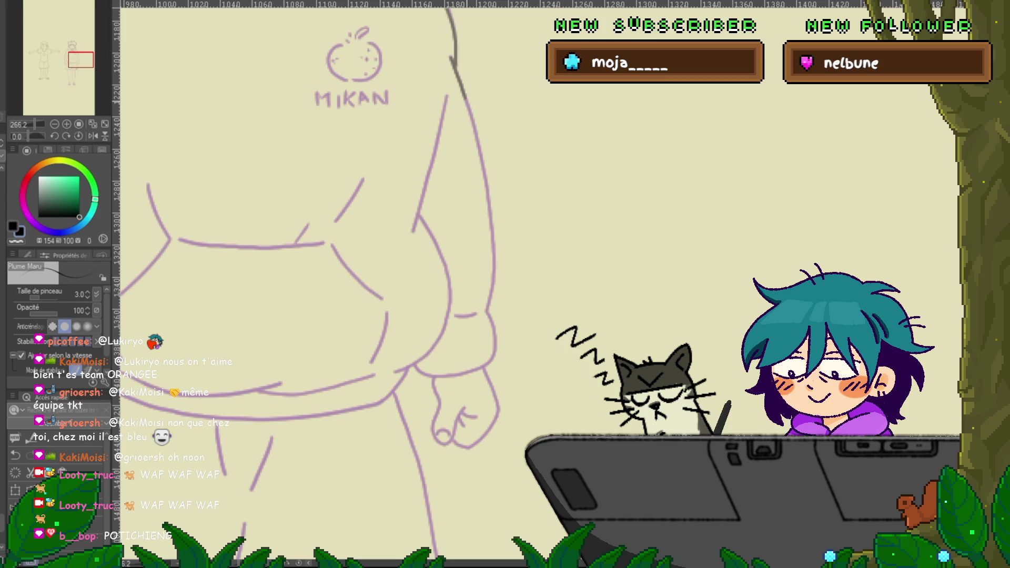
{"action": "mouse_move", "coordinate": [456, 74]}
{"action": "left_mouse_down"}
{"action": "mouse_move", "coordinate": [487, 189]}
{"action": "mouse_move", "coordinate": [492, 288]}
{"action": "left_mouse_up"}
{"action": "left_click_drag", "start_coordinate": [316, 316], "coordinate": [383, 254]}
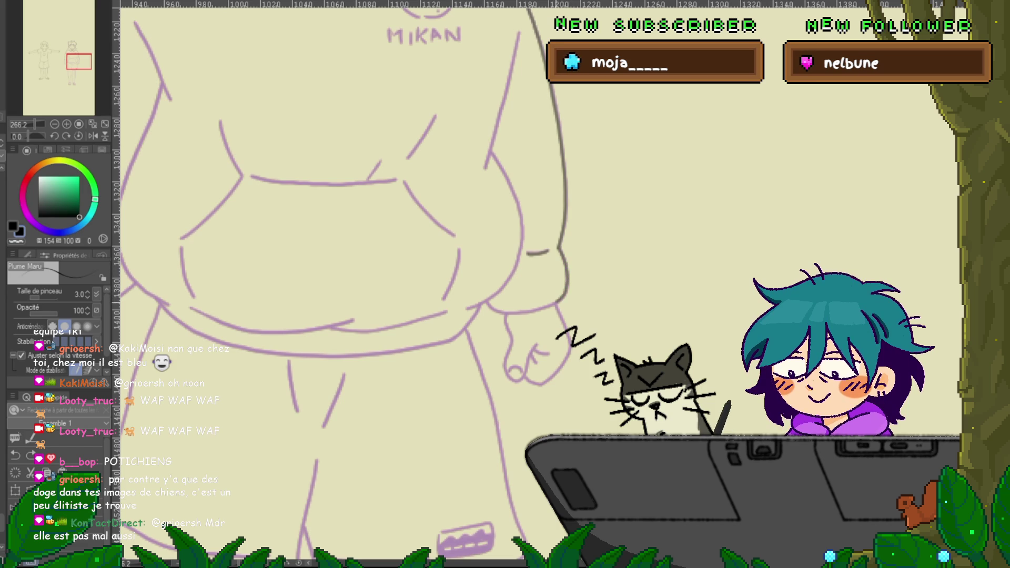
{"action": "left_click_drag", "start_coordinate": [565, 292], "coordinate": [512, 312]}
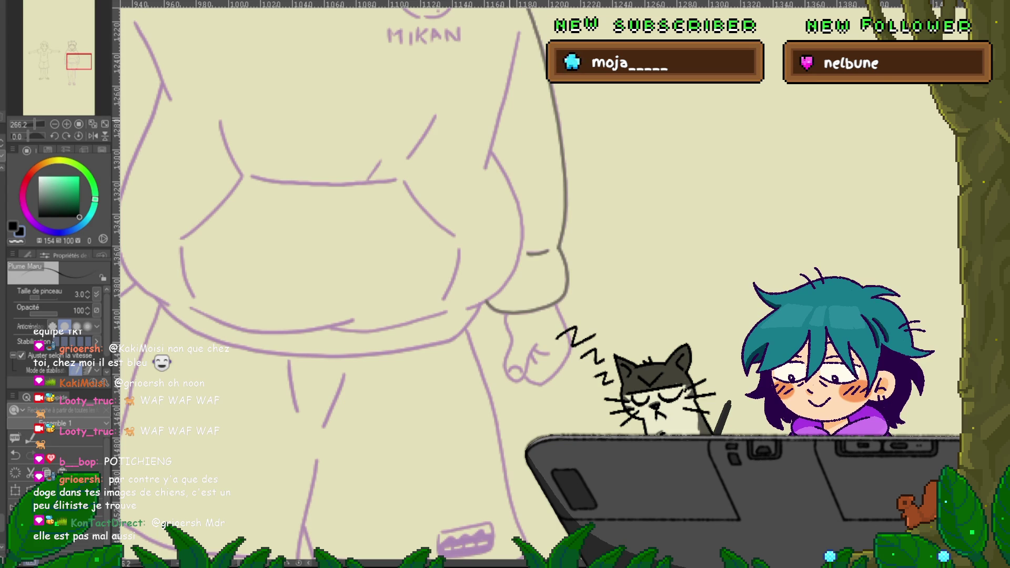
Retrace the shoulder and arm line further down, and ink the front kangaroo pocket in gray.
{"action": "scroll", "coordinate": [347, 284], "scroll_direction": "up", "scroll_amount": 2}
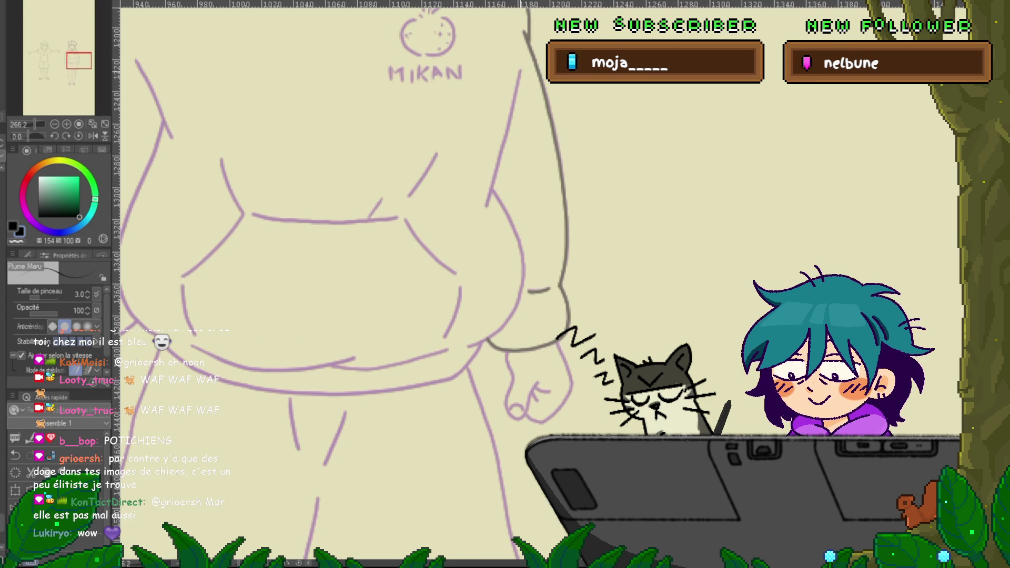
{"action": "left_click_drag", "start_coordinate": [520, 70], "coordinate": [511, 108]}
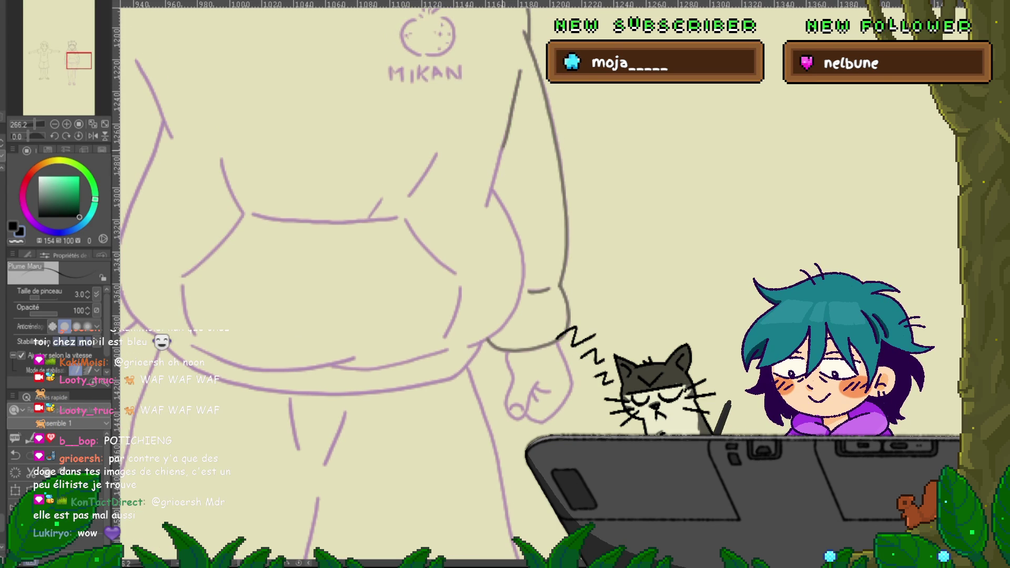
{"action": "left_click_drag", "start_coordinate": [503, 145], "coordinate": [490, 191]}
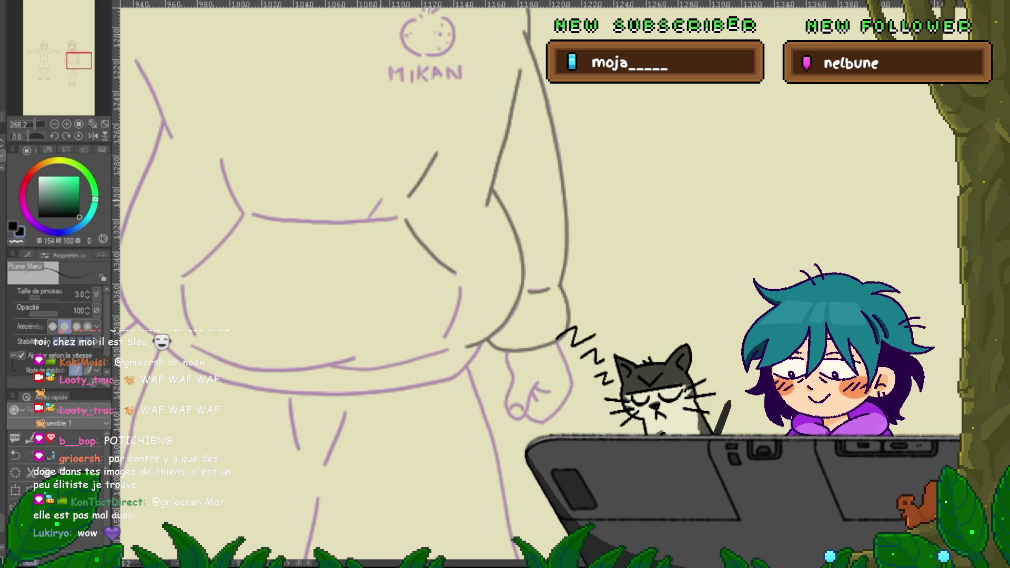
{"action": "left_click_drag", "start_coordinate": [369, 263], "coordinate": [417, 198]}
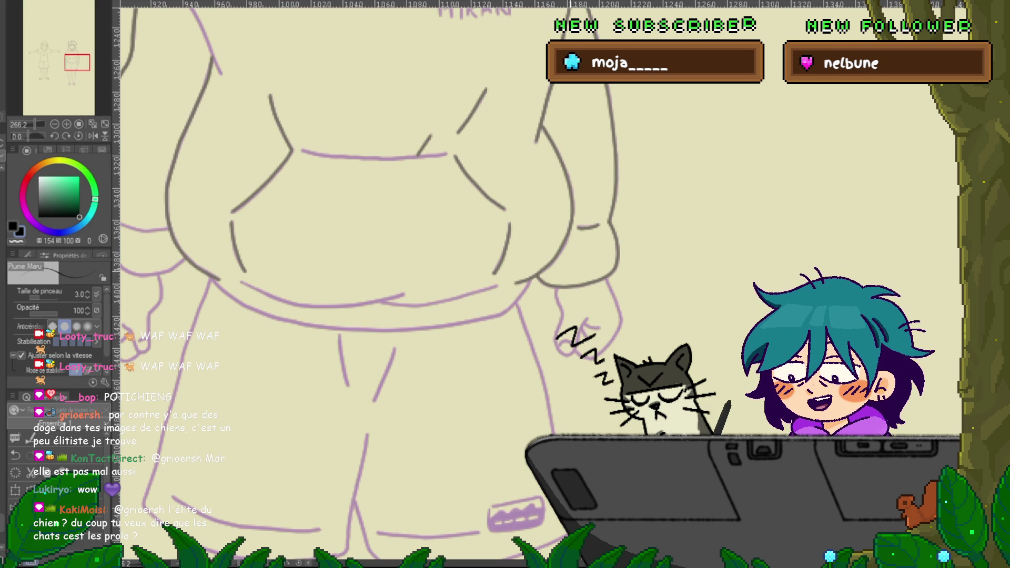
Ink the boy's hands below the cuffs, checking a hand outline's vector control points before resuming the pen.
{"action": "left_click_drag", "start_coordinate": [368, 315], "coordinate": [271, 213]}
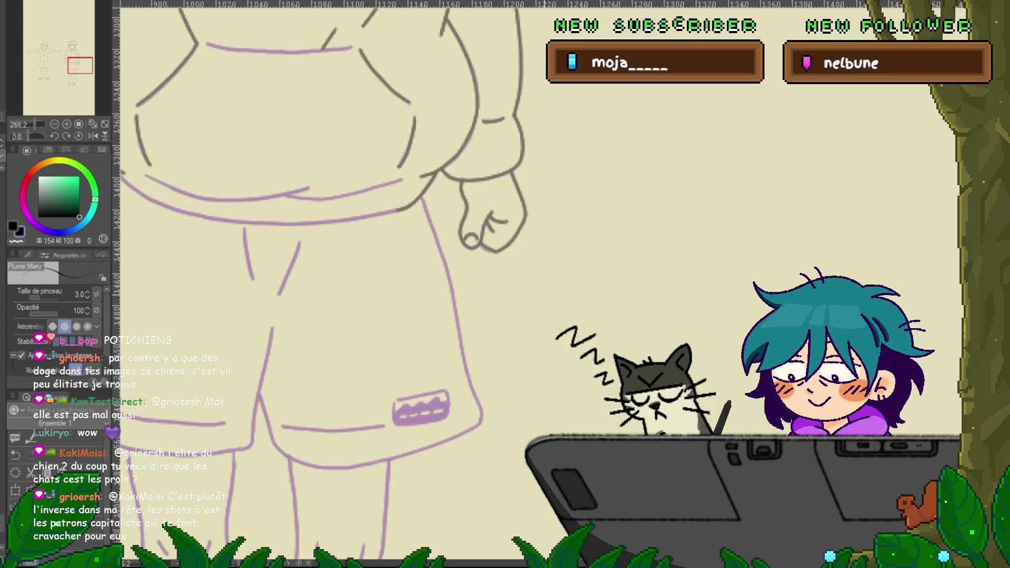
{"action": "key", "text": "y"}
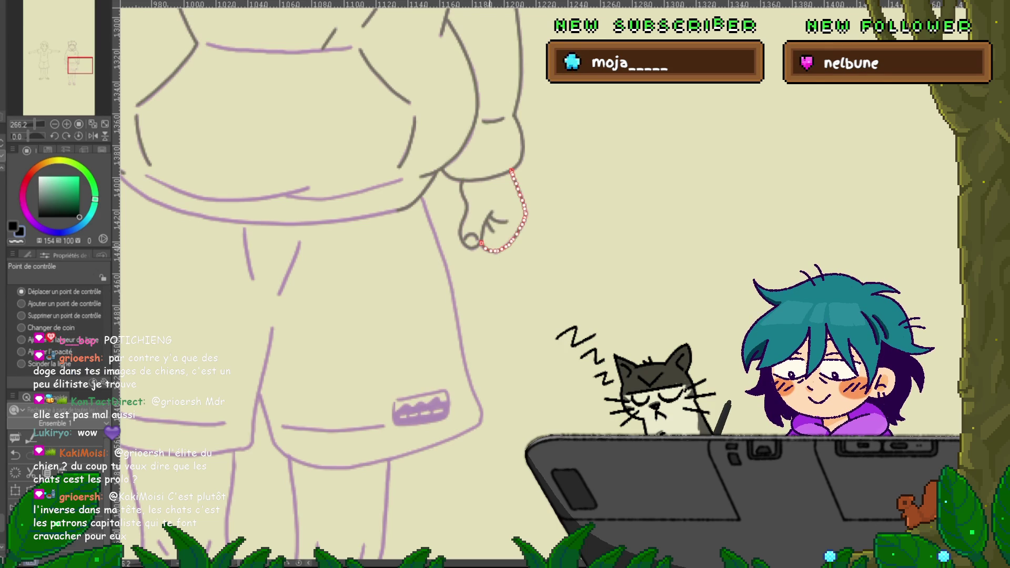
{"action": "key", "text": "p"}
{"action": "left_click_drag", "start_coordinate": [368, 263], "coordinate": [625, 297]}
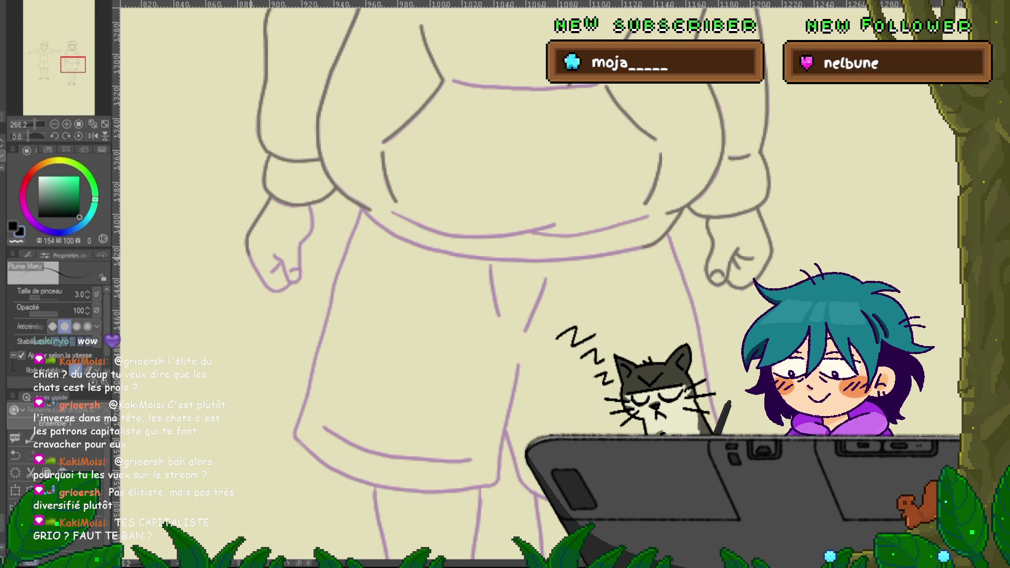
Redraw the left hand's outer outline in gray, then bring the shorts and legs into view.
{"action": "left_click_drag", "start_coordinate": [270, 197], "coordinate": [258, 280]}
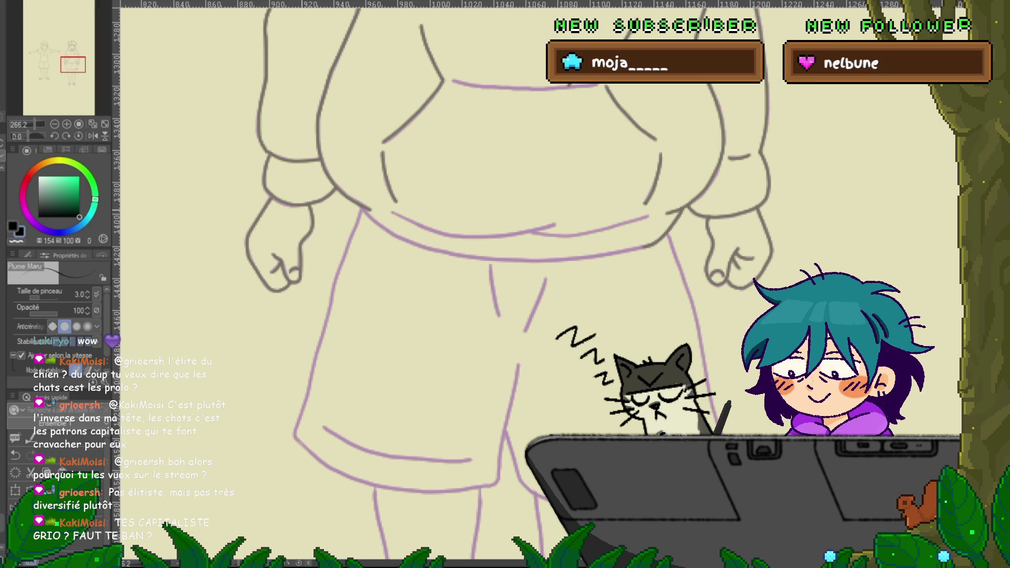
{"action": "scroll", "coordinate": [378, 279], "scroll_direction": "right", "scroll_amount": 3}
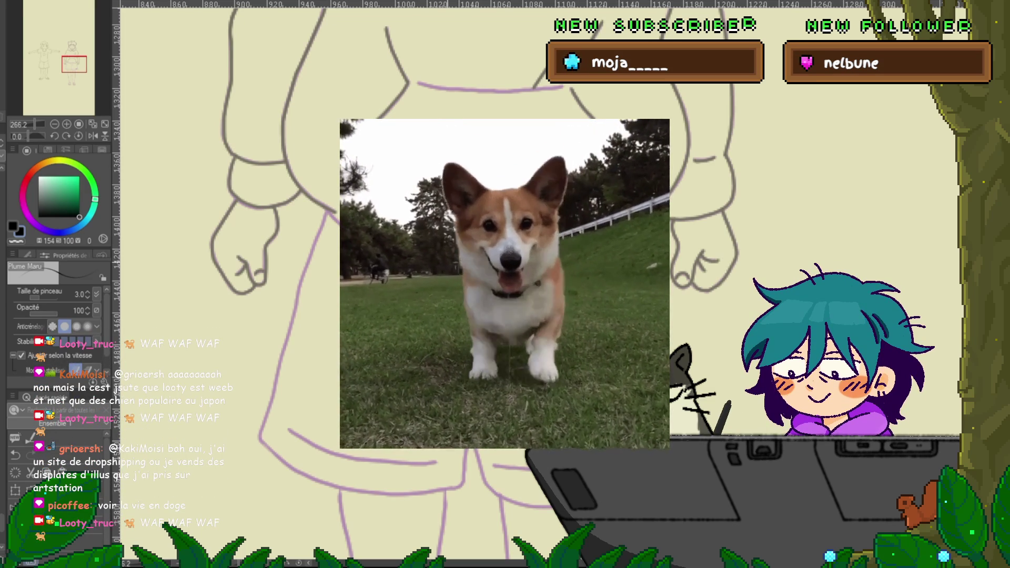
{"action": "scroll", "coordinate": [315, 284], "scroll_direction": "down", "scroll_amount": 2}
{"action": "scroll", "coordinate": [315, 284], "scroll_direction": "down", "scroll_amount": 2}
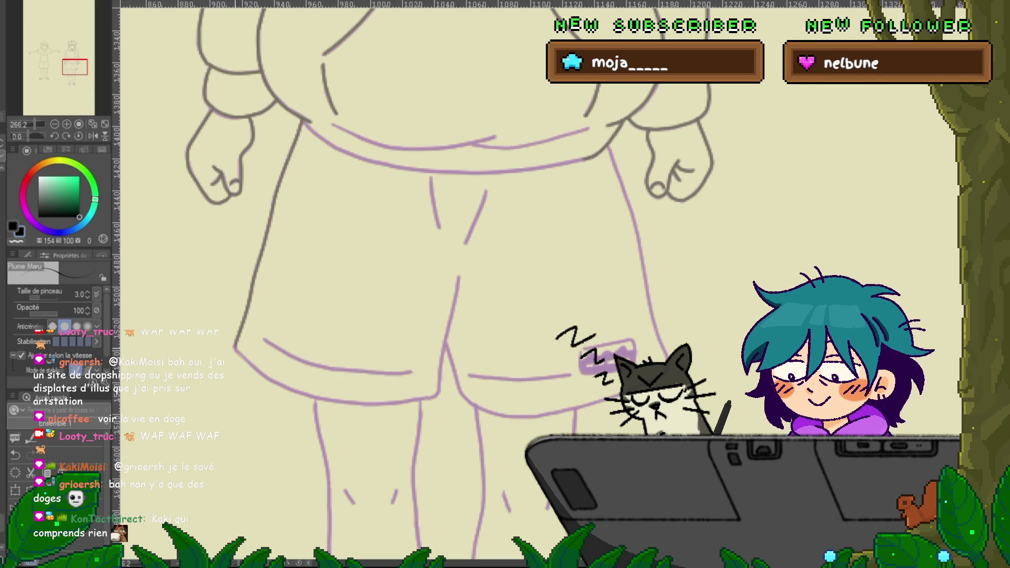
{"action": "left_click_drag", "start_coordinate": [473, 316], "coordinate": [405, 245]}
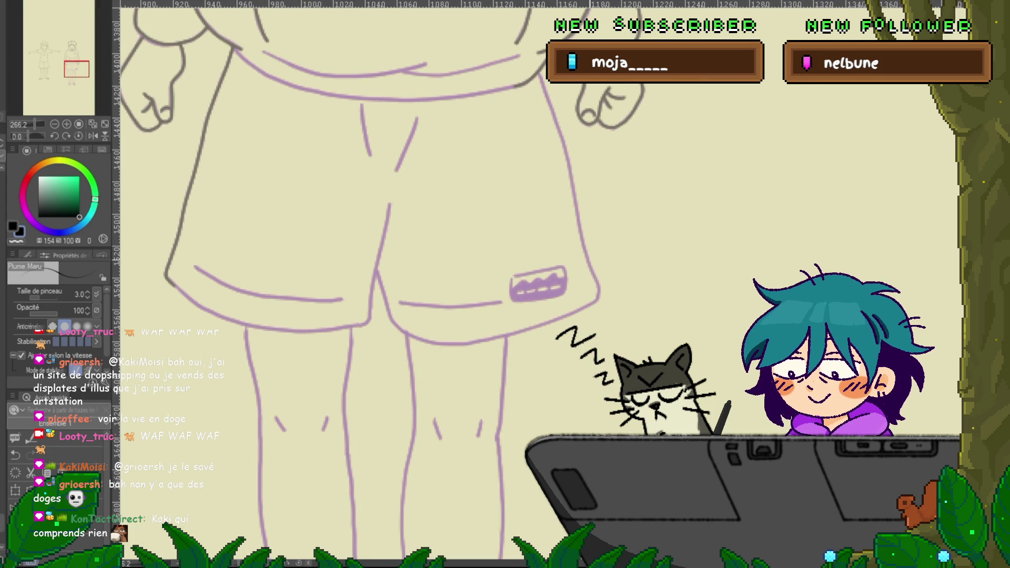
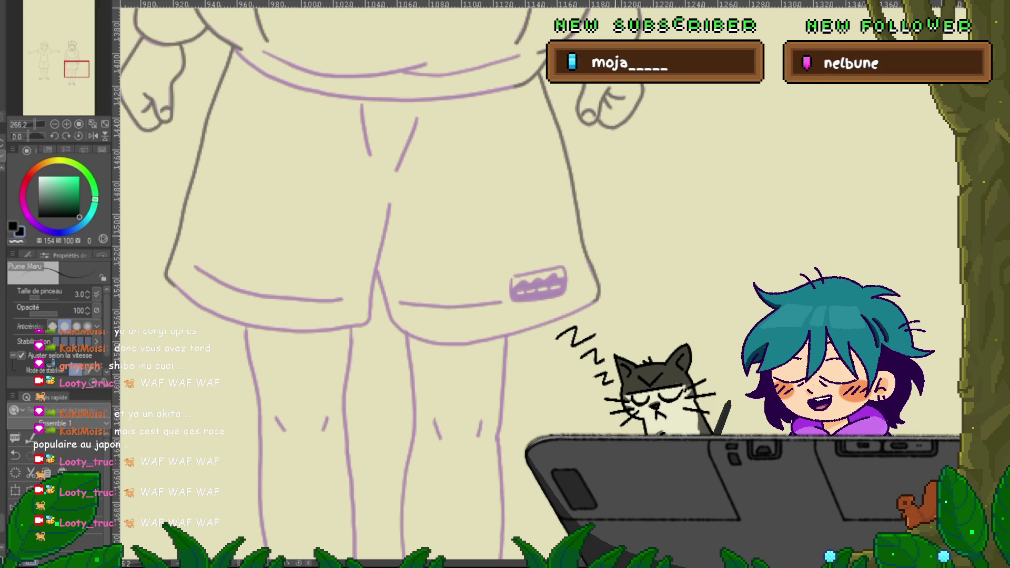
Undo the stray line drawn between the shorts' legs.
{"action": "scroll", "coordinate": [400, 284], "scroll_direction": "up", "scroll_amount": 3}
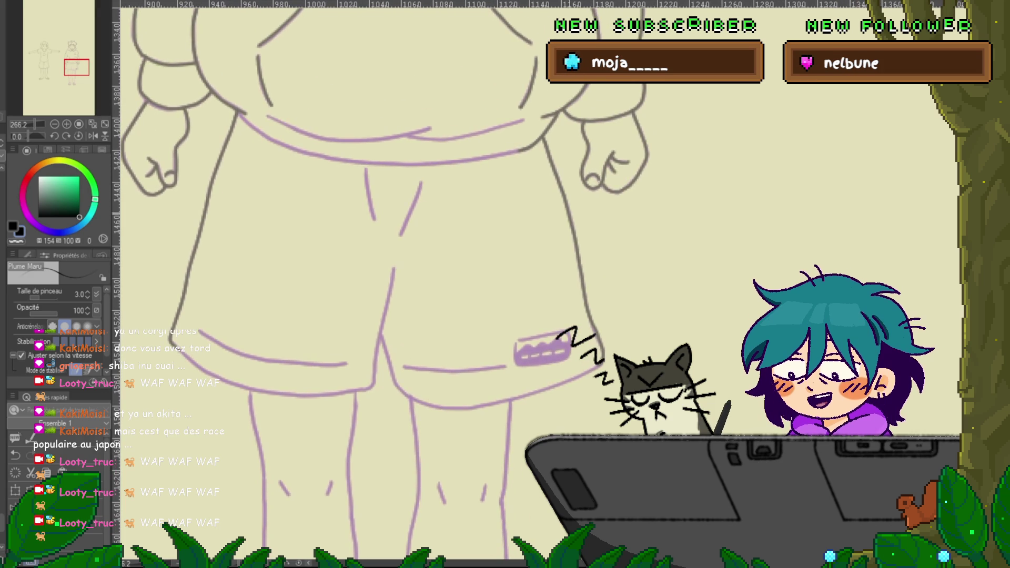
{"action": "scroll", "coordinate": [400, 284], "scroll_direction": "down", "scroll_amount": 3}
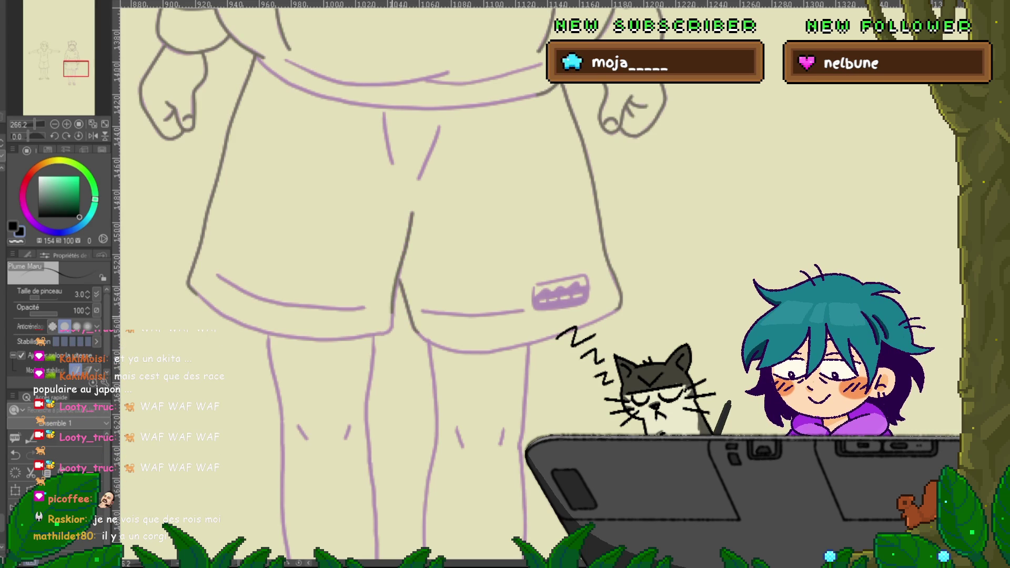
{"action": "key", "text": "ctrl+z"}
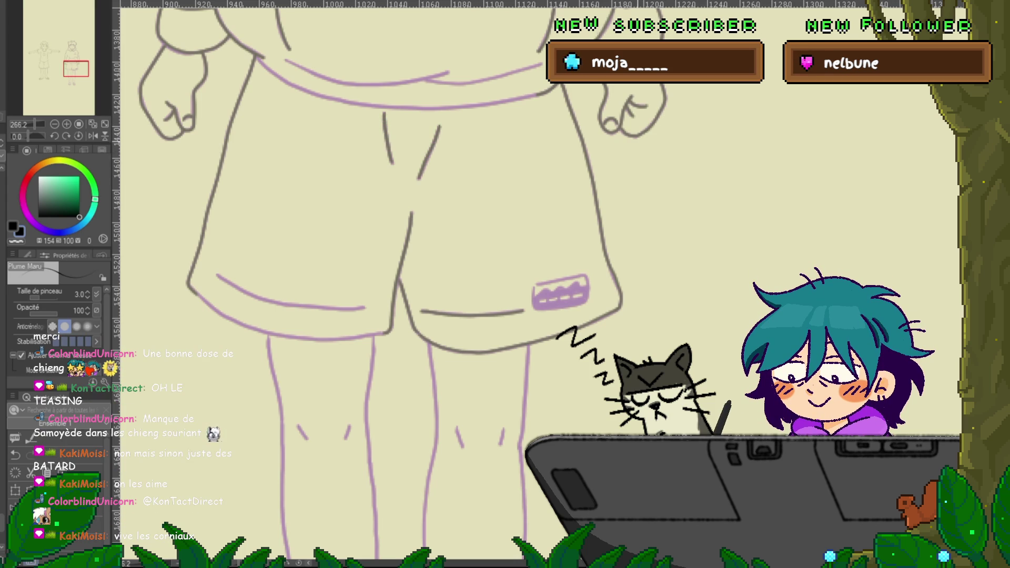
Ink the lower shorts hem in grey over the purple sketch.
{"action": "scroll", "coordinate": [368, 263], "scroll_direction": "down", "scroll_amount": 2}
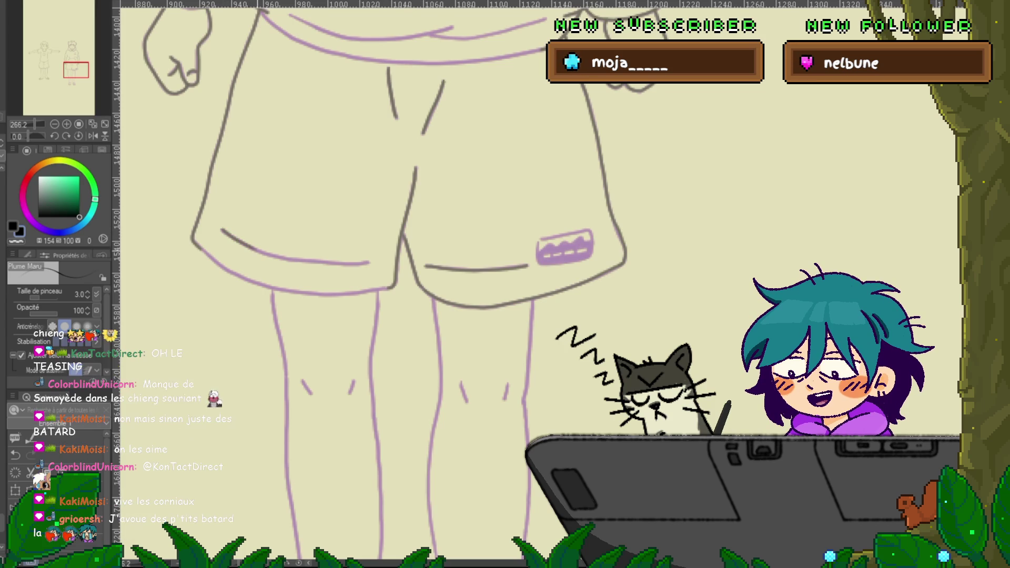
{"action": "left_click_drag", "start_coordinate": [275, 256], "coordinate": [331, 261]}
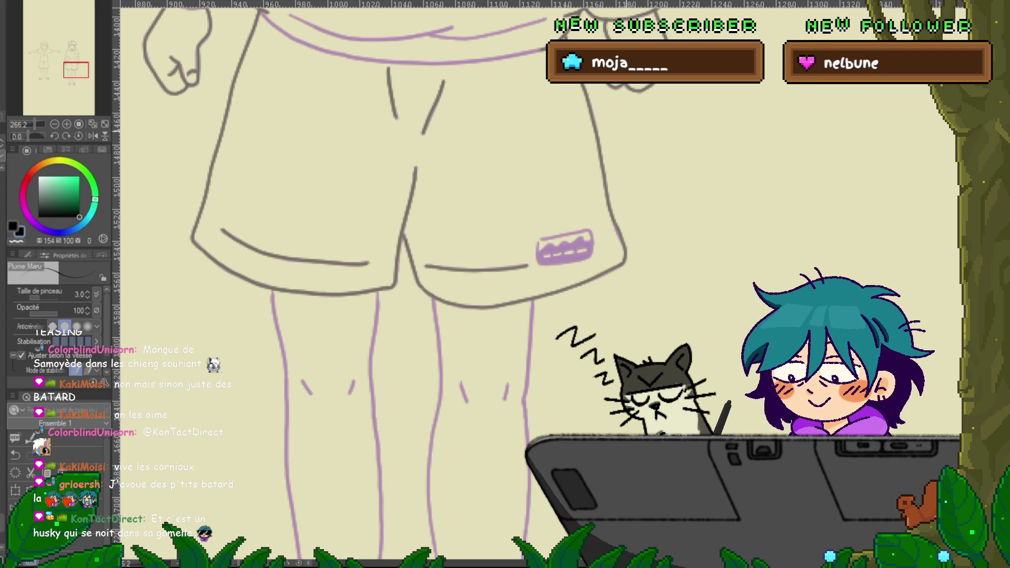
{"action": "scroll", "coordinate": [400, 284], "scroll_direction": "up", "scroll_amount": 3}
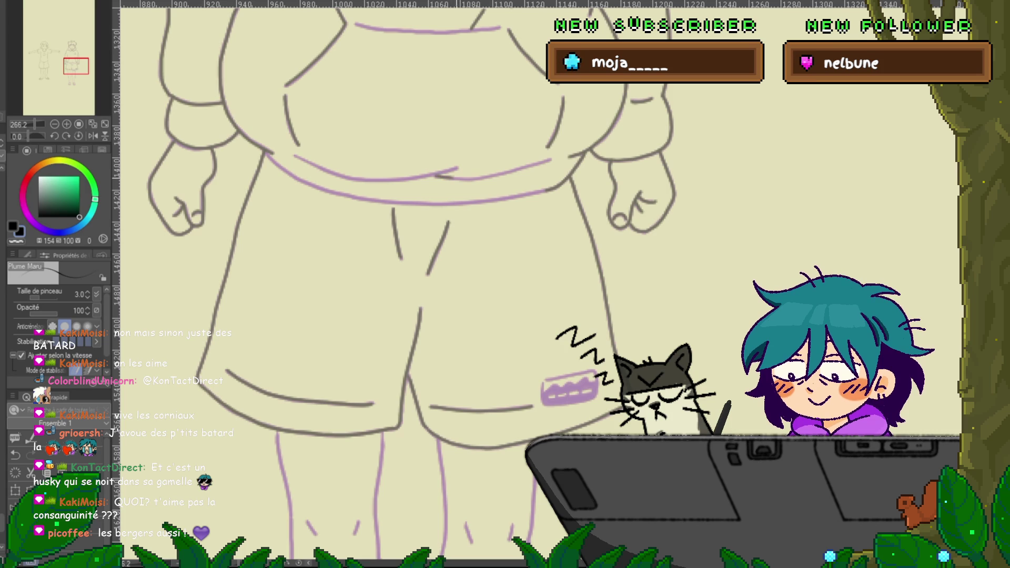
Undo the rejected belly stroke and redraw the hoodie's bottom hem as one grey line.
{"action": "left_click_drag", "start_coordinate": [463, 178], "coordinate": [513, 171]}
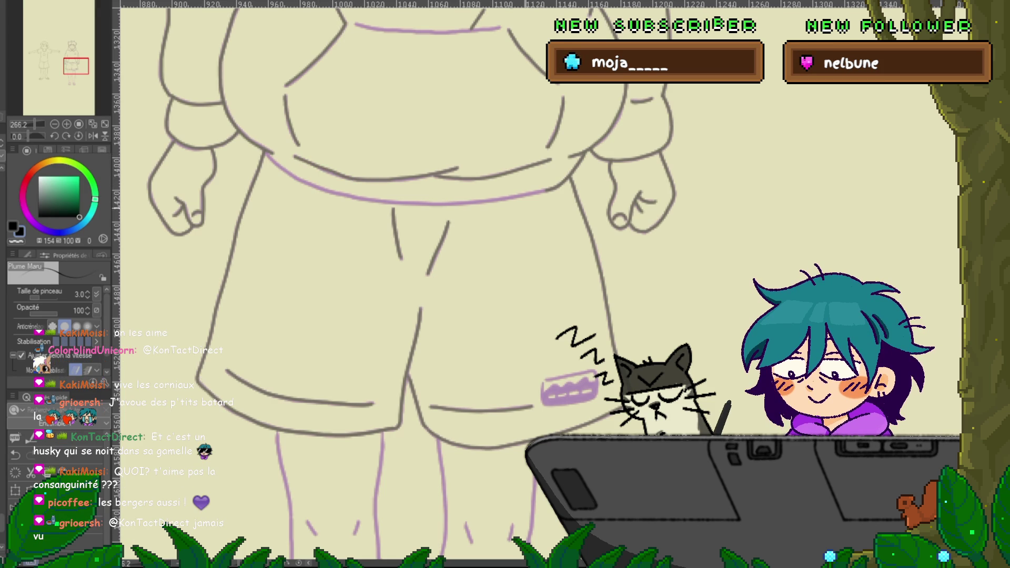
{"action": "key", "text": "ctrl+z"}
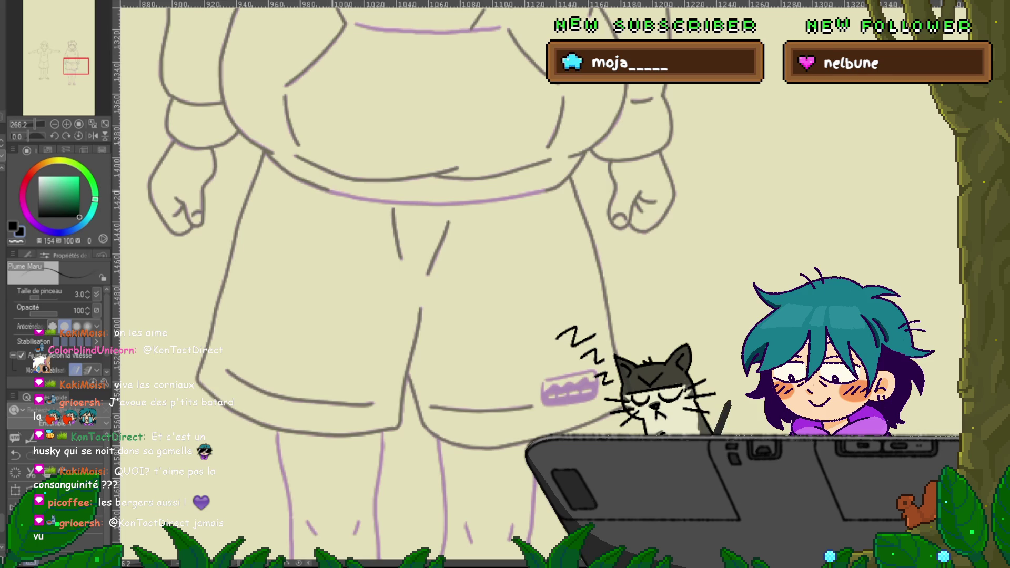
{"action": "left_click_drag", "start_coordinate": [384, 201], "coordinate": [544, 192]}
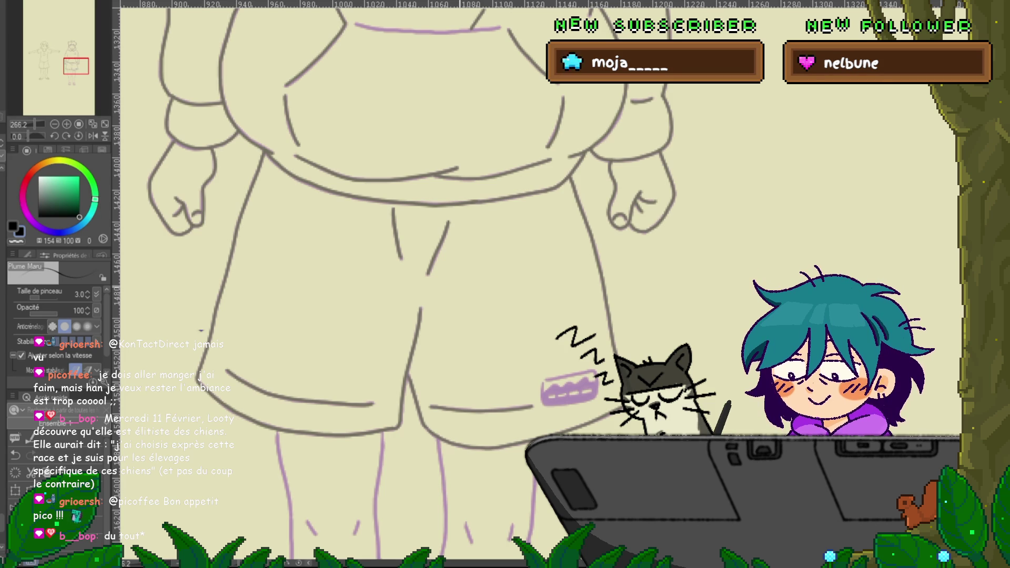
{"action": "mouse_move", "coordinate": [400, 236]}
{"action": "left_mouse_down"}
{"action": "mouse_move", "coordinate": [368, 284]}
{"action": "mouse_move", "coordinate": [307, 439]}
{"action": "left_mouse_up"}
{"action": "left_click_drag", "start_coordinate": [368, 262], "coordinate": [499, 268]}
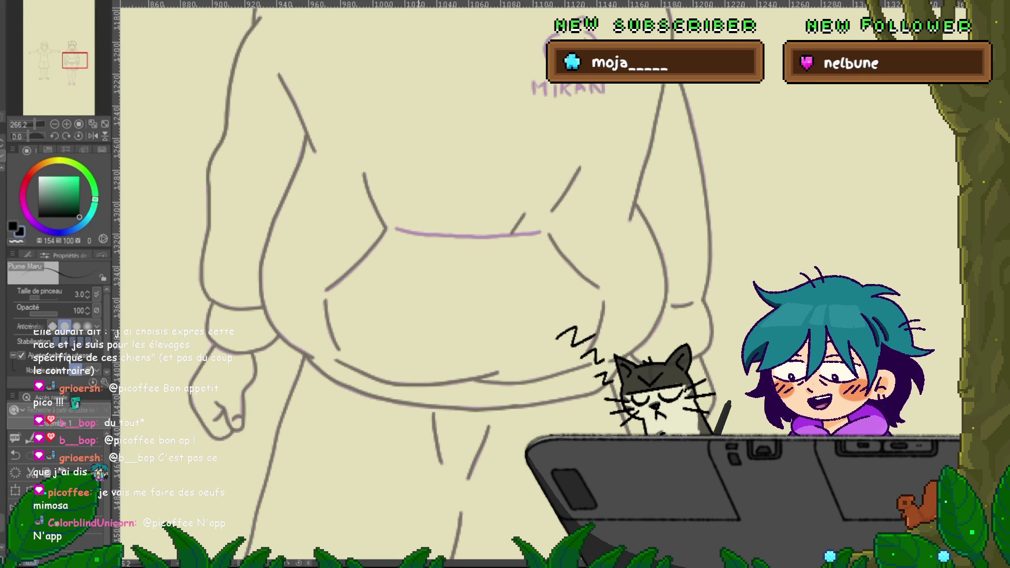
Move down to the shorts and trace the wavy patch in grey over its purple sketch.
{"action": "left_click_drag", "start_coordinate": [369, 263], "coordinate": [250, 371]}
{"action": "left_click_drag", "start_coordinate": [315, 499], "coordinate": [358, 29]}
{"action": "left_click_drag", "start_coordinate": [316, 369], "coordinate": [347, 187]}
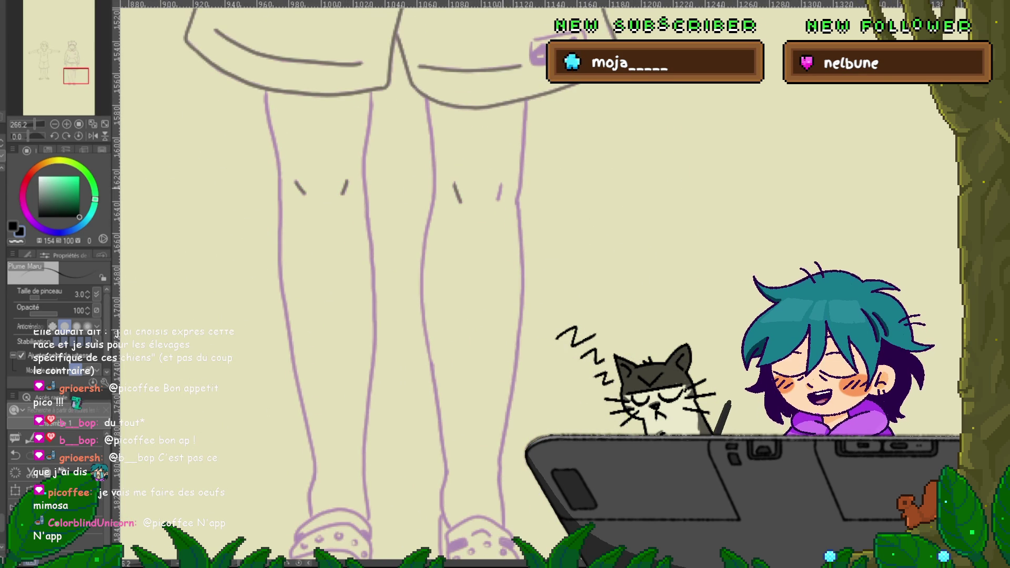
{"action": "scroll", "coordinate": [362, 279], "scroll_direction": "up", "scroll_amount": 5}
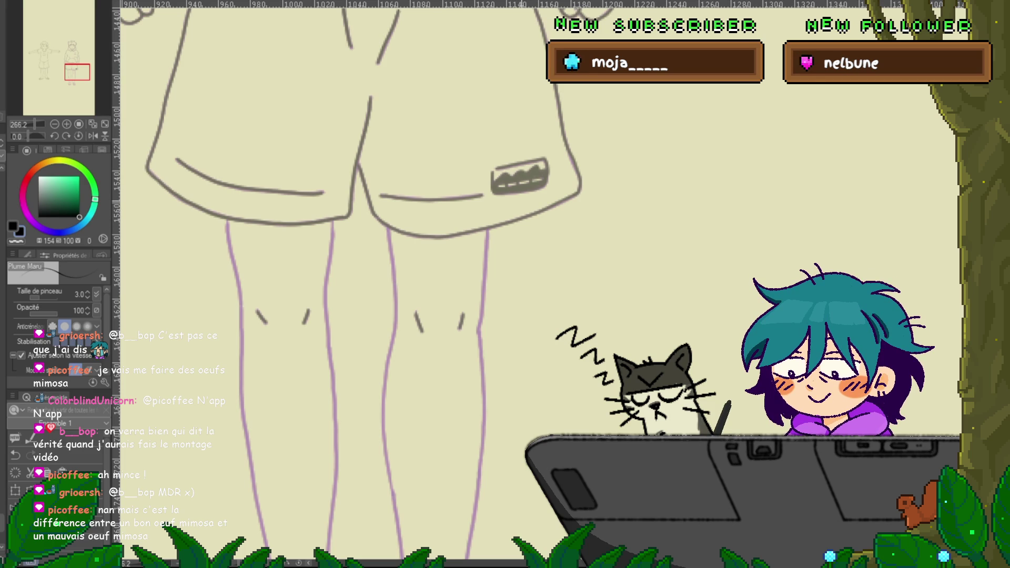
{"action": "scroll", "coordinate": [368, 284], "scroll_direction": "down", "scroll_amount": 5}
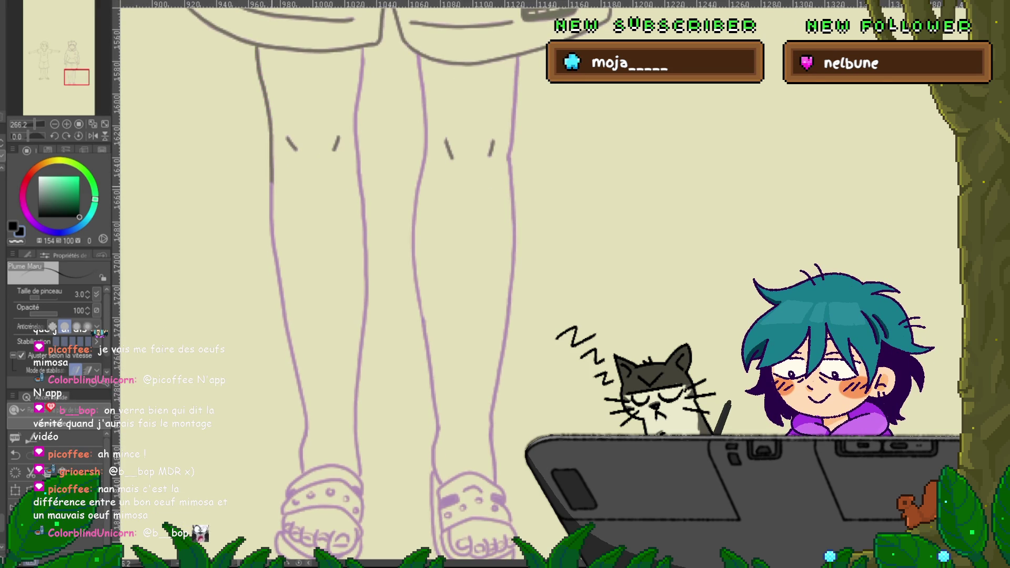
Ink both legs' inner and outer edges in grey down to the ankles.
{"action": "left_click_drag", "start_coordinate": [271, 162], "coordinate": [291, 352]}
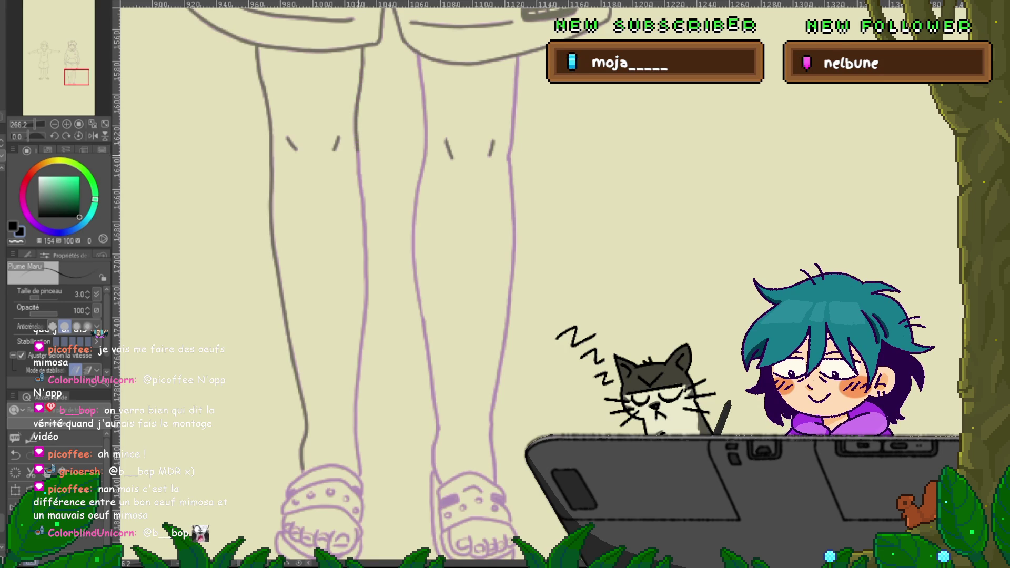
{"action": "left_click_drag", "start_coordinate": [360, 189], "coordinate": [367, 284]}
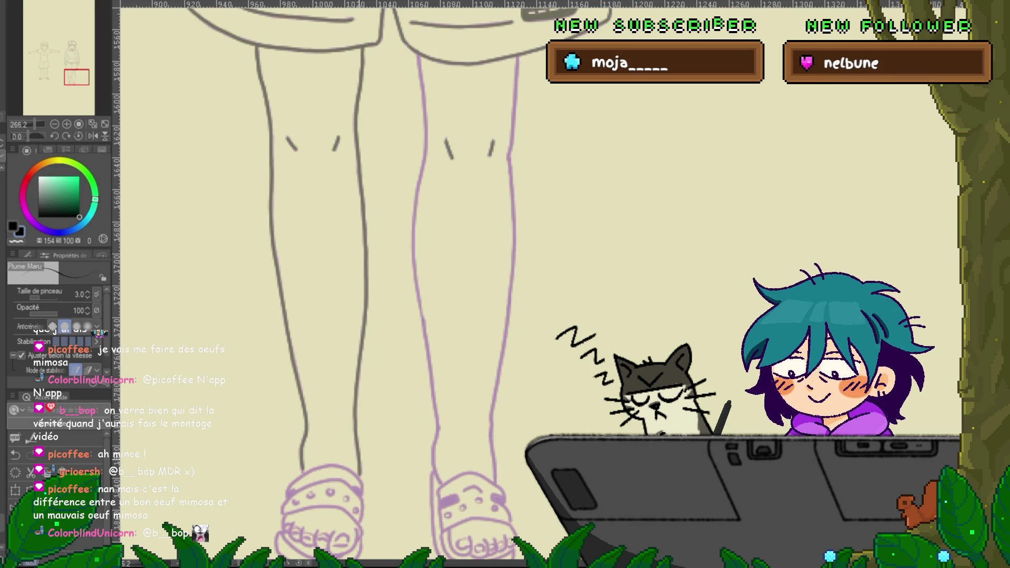
{"action": "left_click_drag", "start_coordinate": [369, 263], "coordinate": [337, 274]}
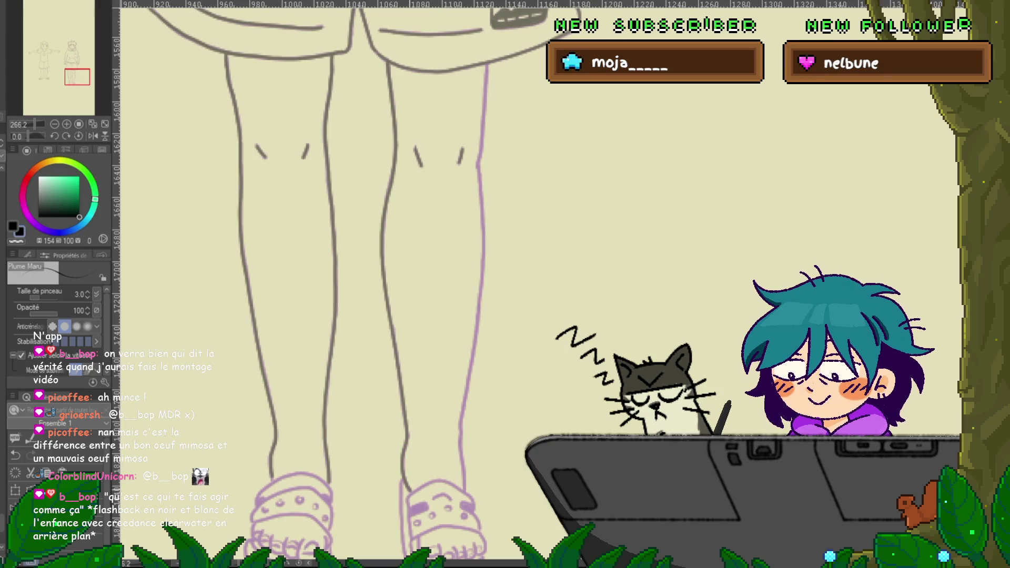
{"action": "mouse_move", "coordinate": [486, 65]}
{"action": "left_mouse_down"}
{"action": "mouse_move", "coordinate": [477, 316]}
{"action": "mouse_move", "coordinate": [459, 431]}
{"action": "left_mouse_up"}
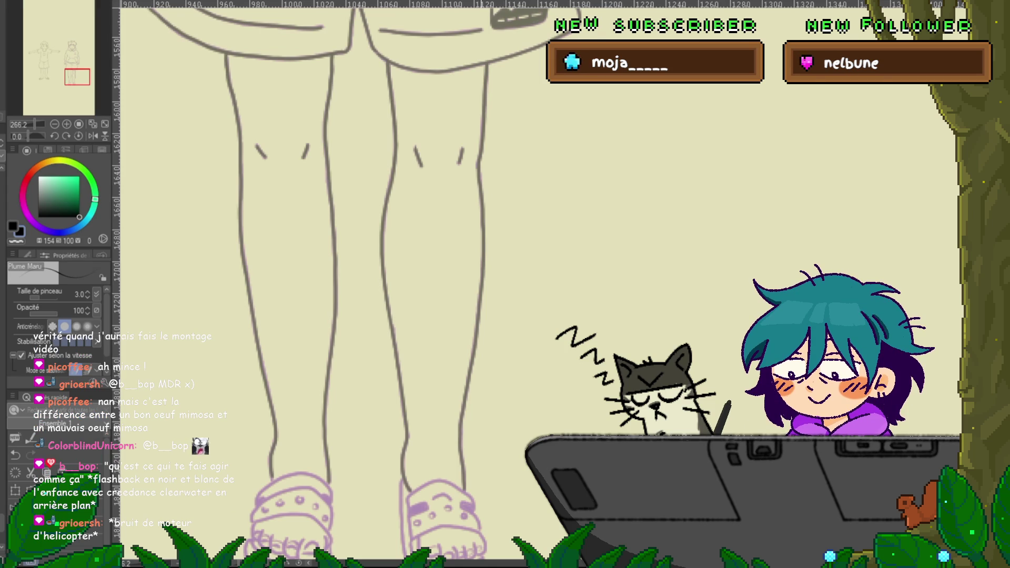
{"action": "scroll", "coordinate": [347, 284], "scroll_direction": "down", "scroll_amount": 3}
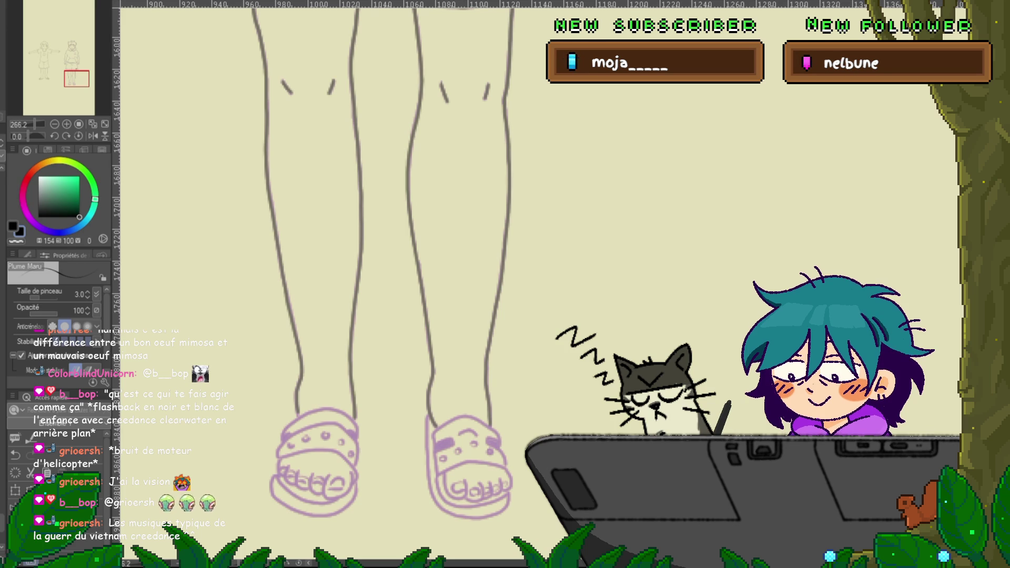
{"action": "scroll", "coordinate": [389, 263], "scroll_direction": "down", "scroll_amount": 5}
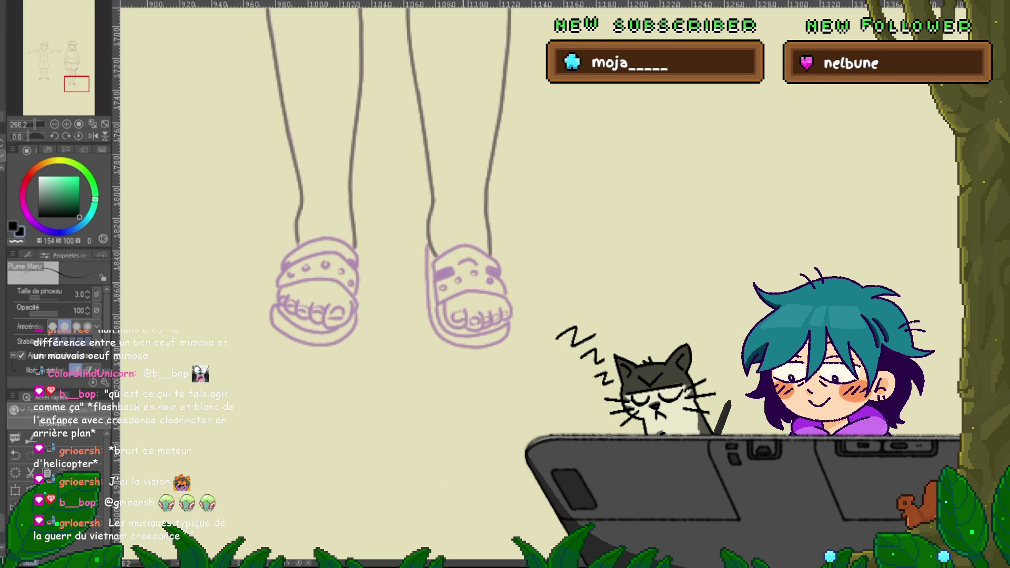
Merge the purple sandal lines into the grey lineart layer so both sandals turn grey.
{"action": "key", "text": "ctrl+e"}
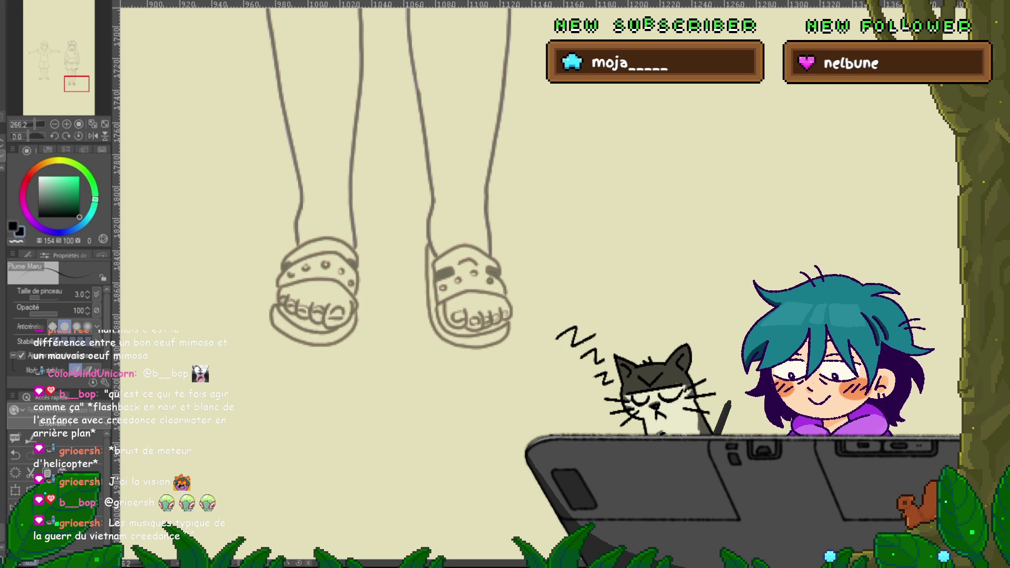
{"action": "key", "text": "ctrl+z"}
{"action": "key", "text": "ctrl+y"}
{"action": "key", "text": "m"}
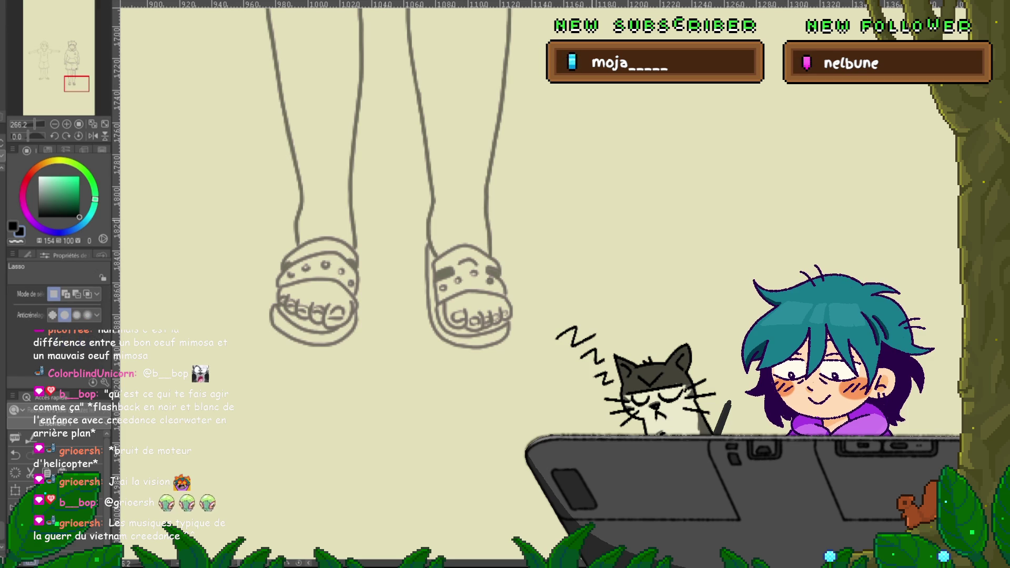
{"action": "mouse_move", "coordinate": [503, 233]}
{"action": "left_mouse_down"}
{"action": "mouse_move", "coordinate": [234, 337]}
{"action": "mouse_move", "coordinate": [523, 237]}
{"action": "left_mouse_up"}
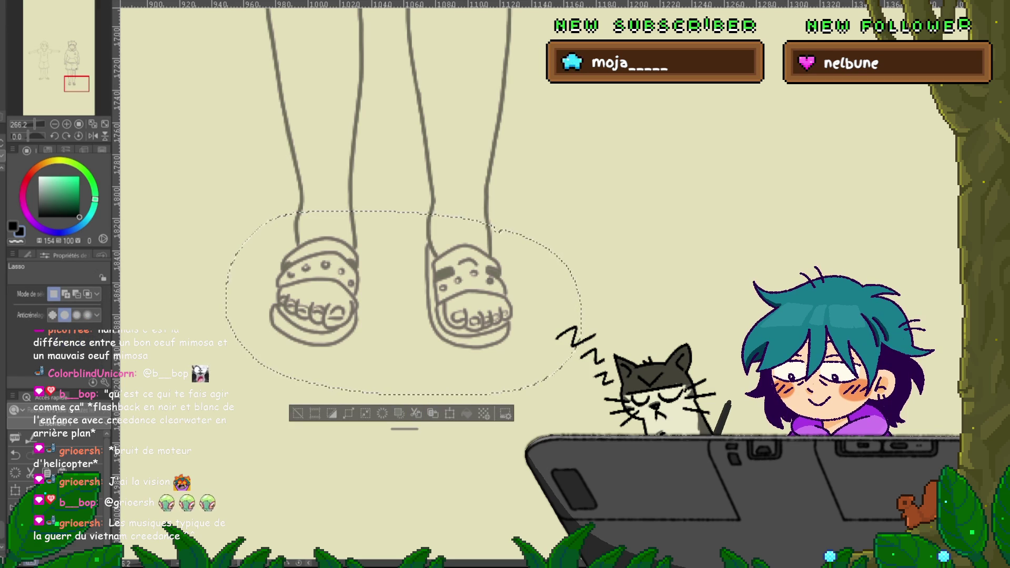
{"action": "key", "text": "ctrl+d"}
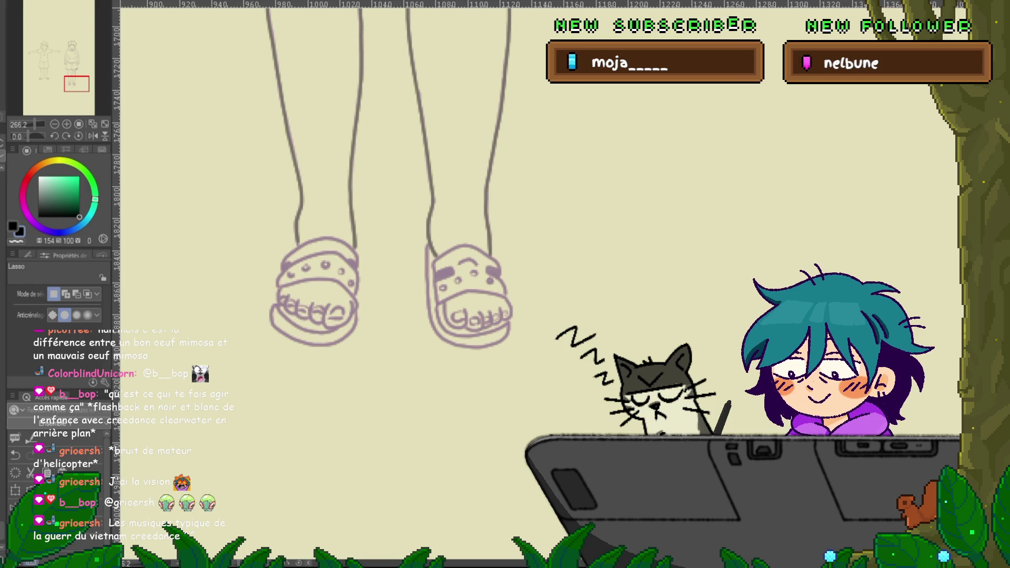
{"action": "key", "text": "ctrl+z"}
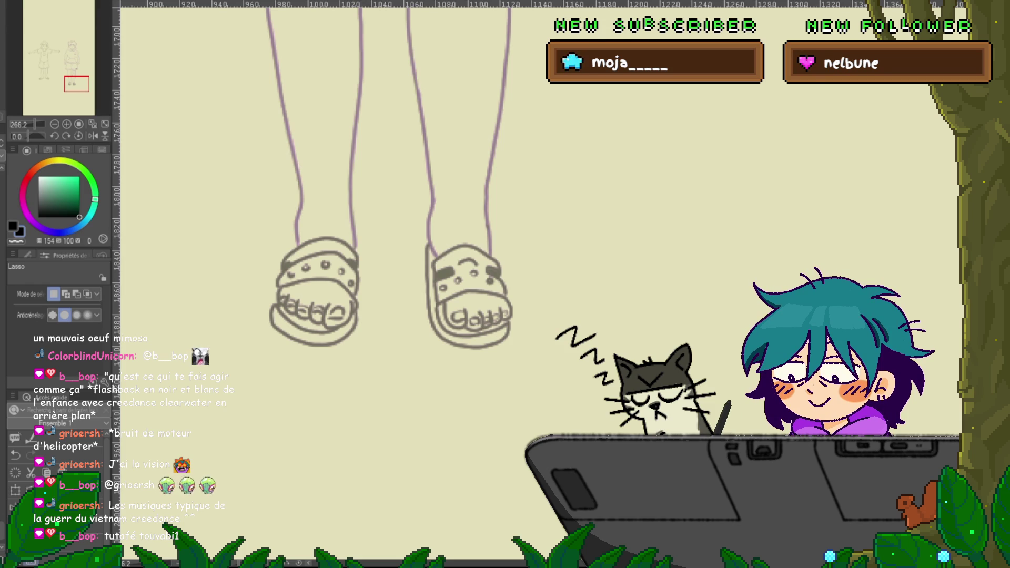
Zoom into the hoodie pocket and undo a stray pen stroke near it.
{"action": "scroll", "coordinate": [552, 363], "scroll_direction": "down", "scroll_amount": 3}
{"action": "scroll", "coordinate": [568, 363], "scroll_direction": "down", "scroll_amount": 1}
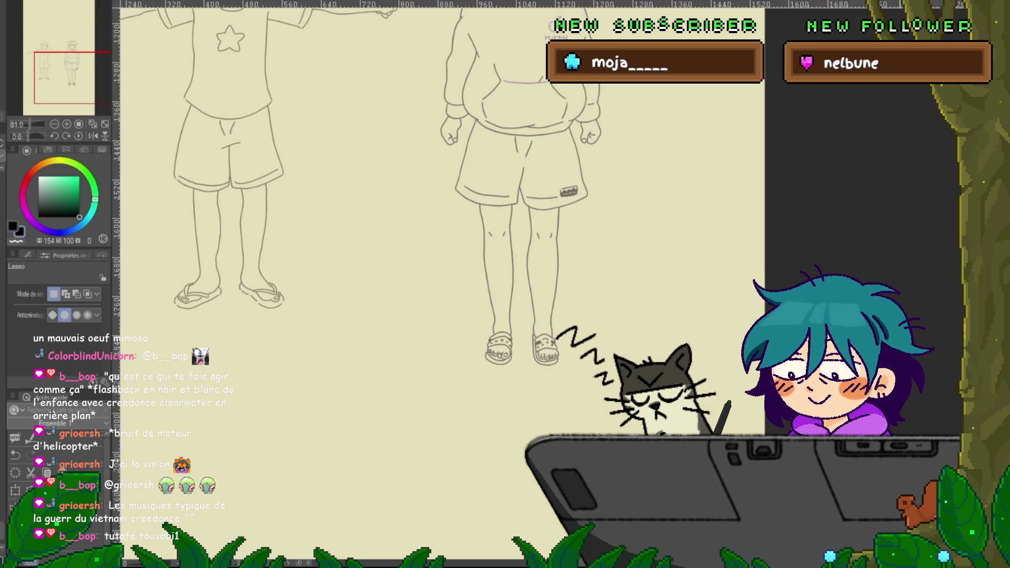
{"action": "scroll", "coordinate": [363, 284], "scroll_direction": "up", "scroll_amount": 3}
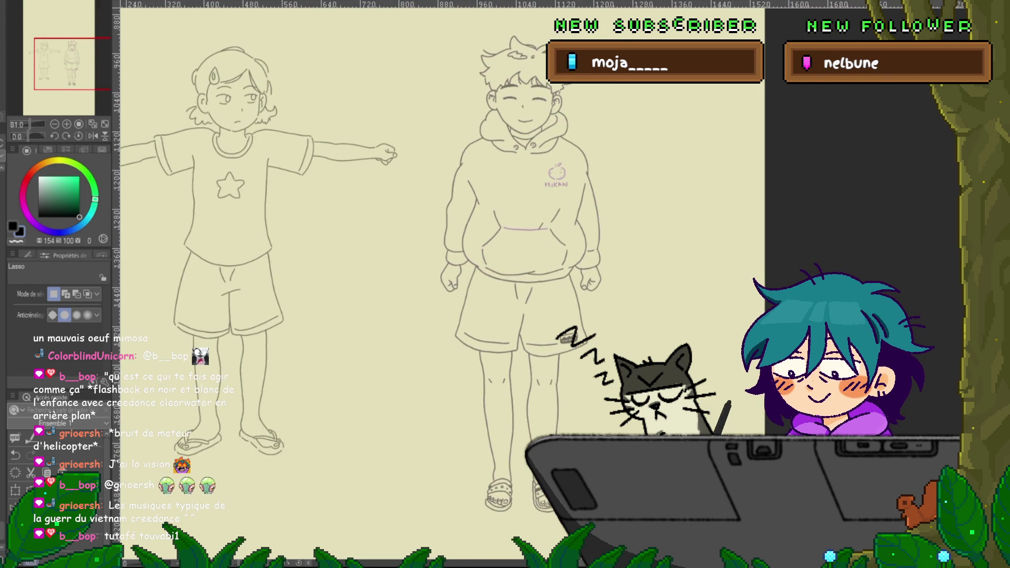
{"action": "scroll", "coordinate": [363, 284], "scroll_direction": "up", "scroll_amount": 1}
{"action": "scroll", "coordinate": [575, 236], "scroll_direction": "up", "scroll_amount": 4}
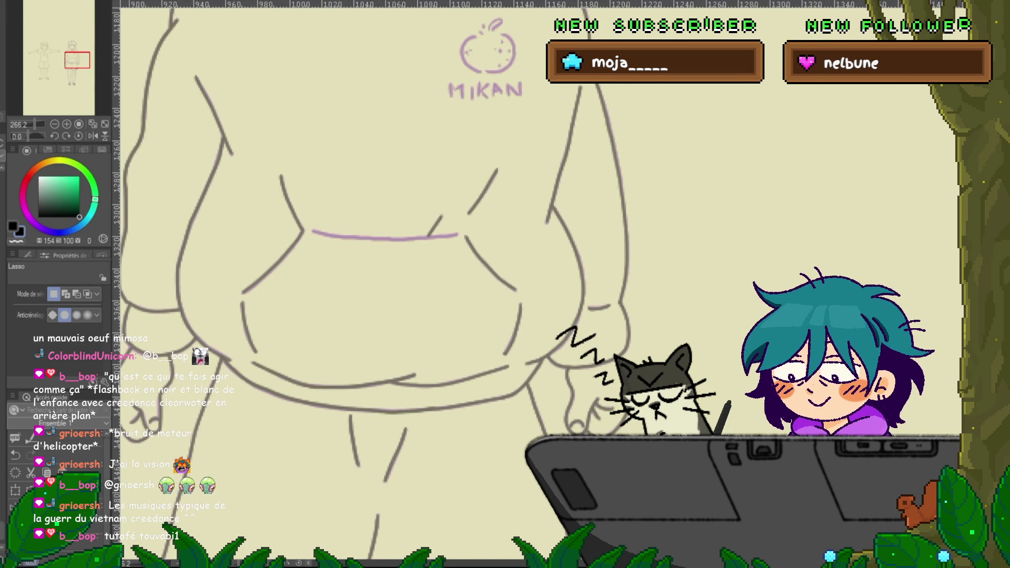
{"action": "scroll", "coordinate": [368, 284], "scroll_direction": "up", "scroll_amount": 3}
{"action": "key", "text": "p"}
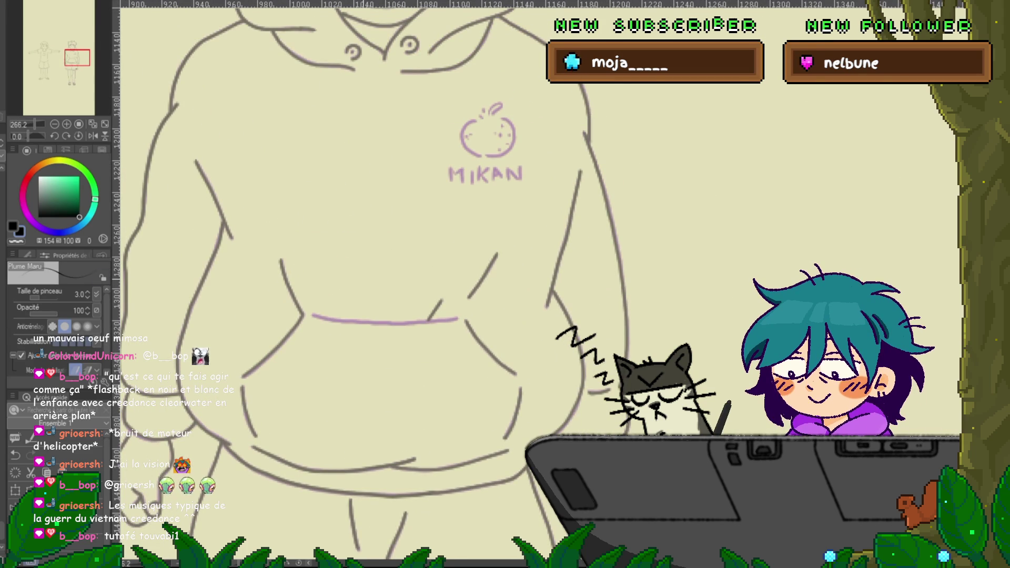
{"action": "left_click_drag", "start_coordinate": [358, 284], "coordinate": [421, 276]}
{"action": "key", "text": "ctrl+z"}
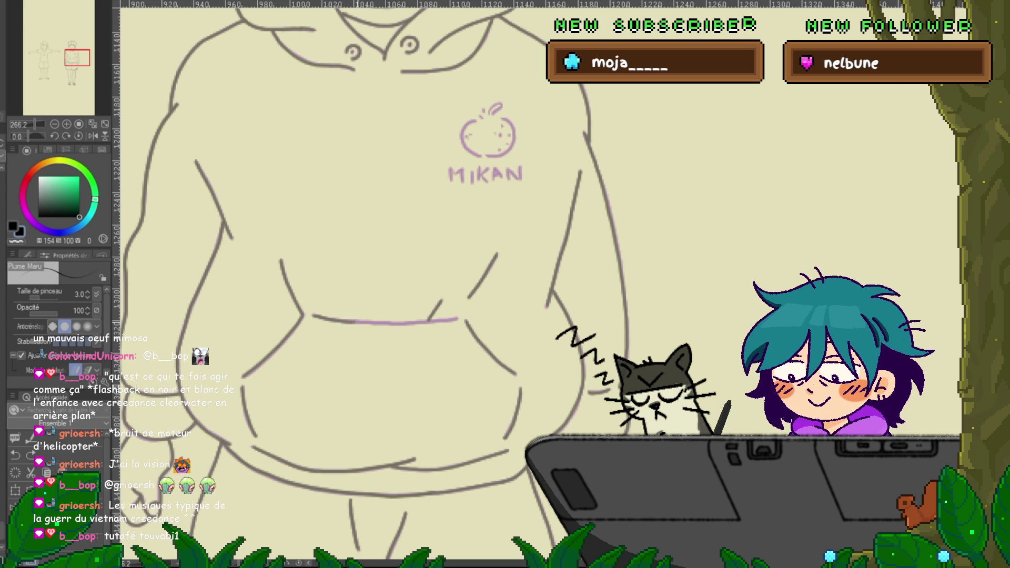
Extend the grey pocket top line over its remaining purple segment.
{"action": "left_click_drag", "start_coordinate": [374, 321], "coordinate": [427, 320]}
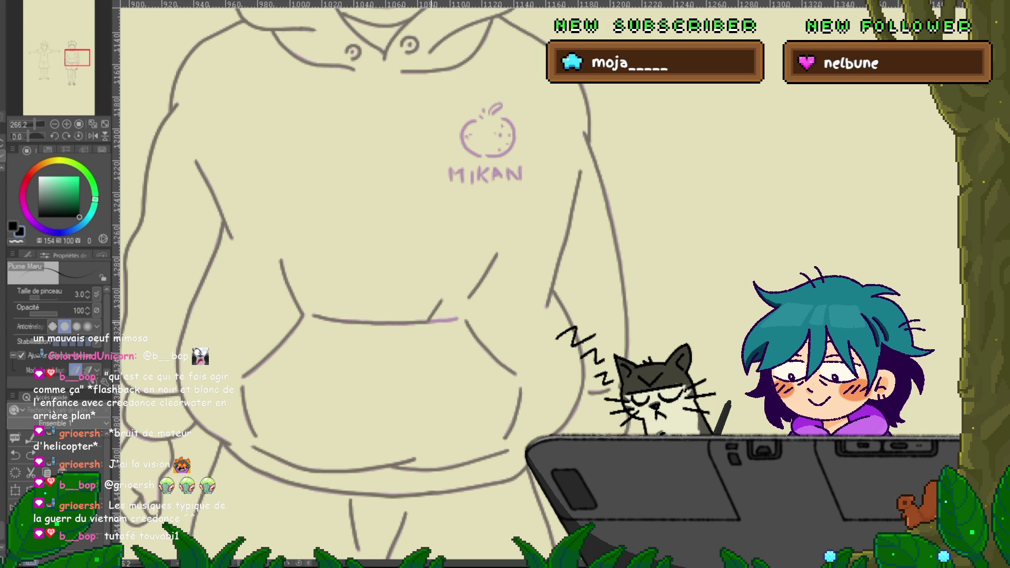
{"action": "mouse_move", "coordinate": [474, 210]}
{"action": "left_mouse_down"}
{"action": "mouse_move", "coordinate": [395, 250]}
{"action": "mouse_move", "coordinate": [305, 352]}
{"action": "left_mouse_up"}
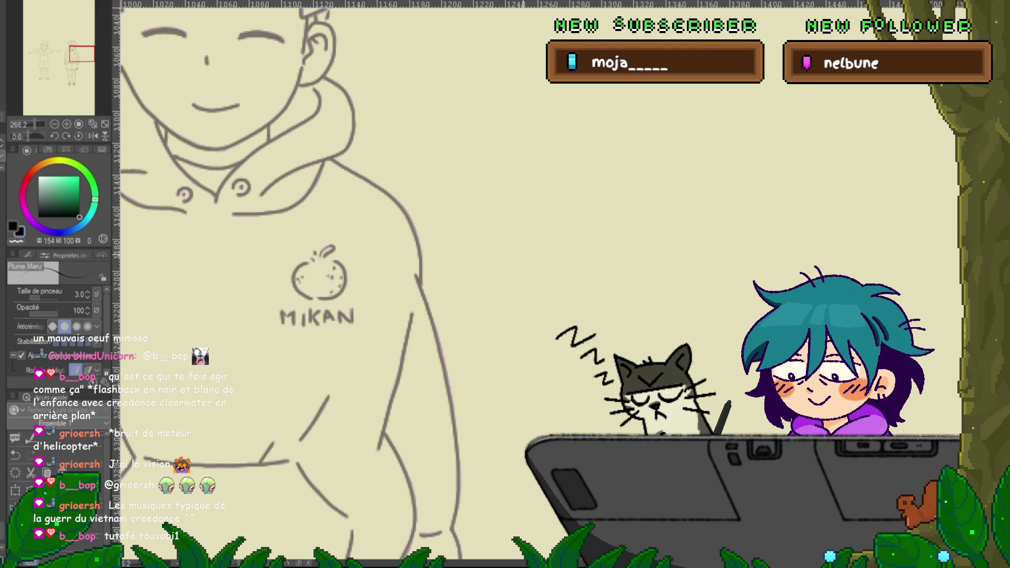
{"action": "left_click_drag", "start_coordinate": [353, 284], "coordinate": [510, 286]}
Zoom out and play the animation with Space to review both characters' poses.
{"action": "scroll", "coordinate": [652, 284], "scroll_direction": "down", "scroll_amount": 5}
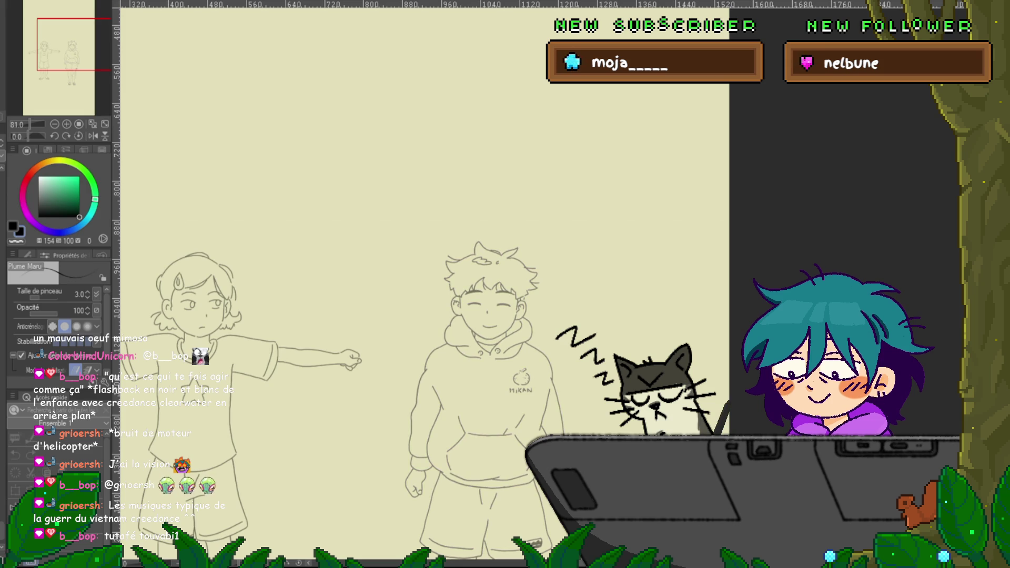
{"action": "key", "text": "space"}
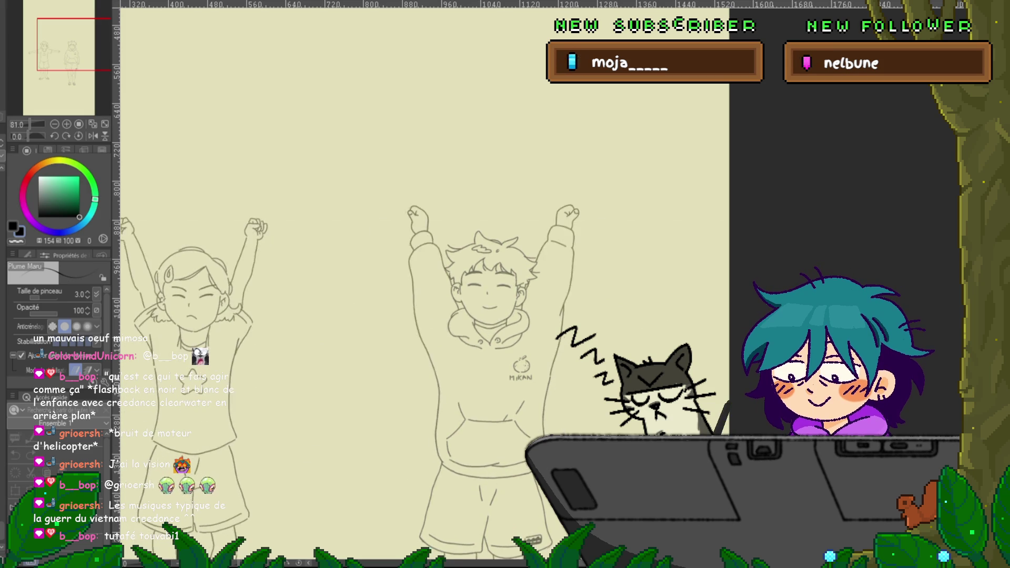
{"action": "scroll", "coordinate": [420, 284], "scroll_direction": "down", "scroll_amount": 2}
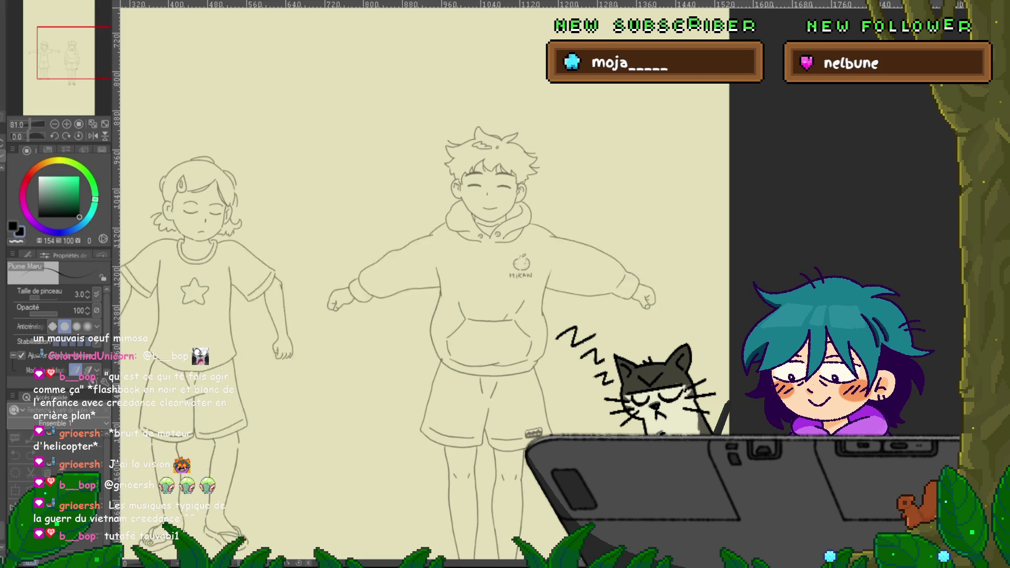
{"action": "scroll", "coordinate": [421, 284], "scroll_direction": "down", "scroll_amount": 1}
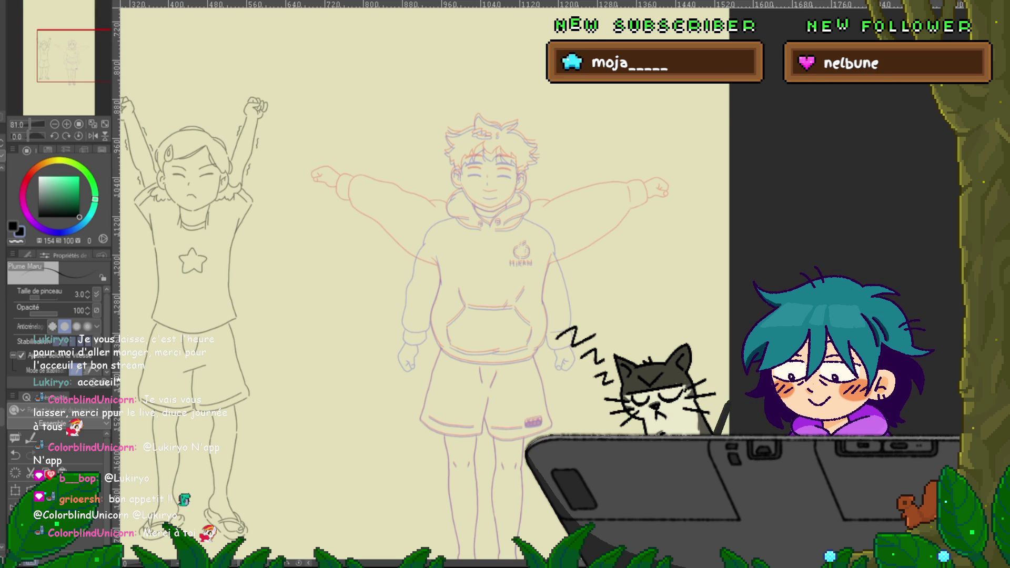
{"action": "scroll", "coordinate": [420, 284], "scroll_direction": "right", "scroll_amount": 3}
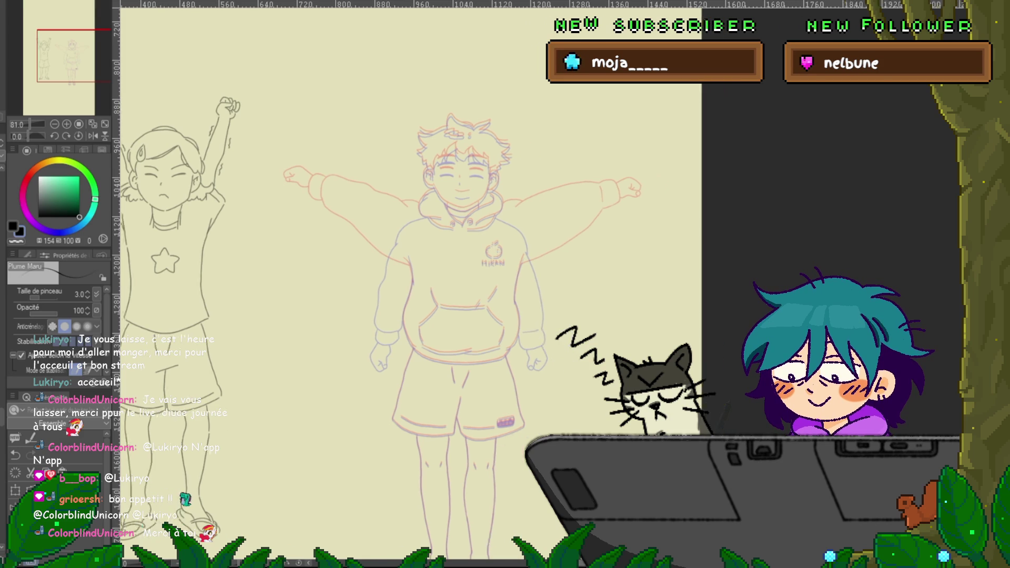
Step to the boy's arms-outstretched frame so it displays as plain grey lineart.
{"action": "scroll", "coordinate": [421, 284], "scroll_direction": "down", "scroll_amount": 3}
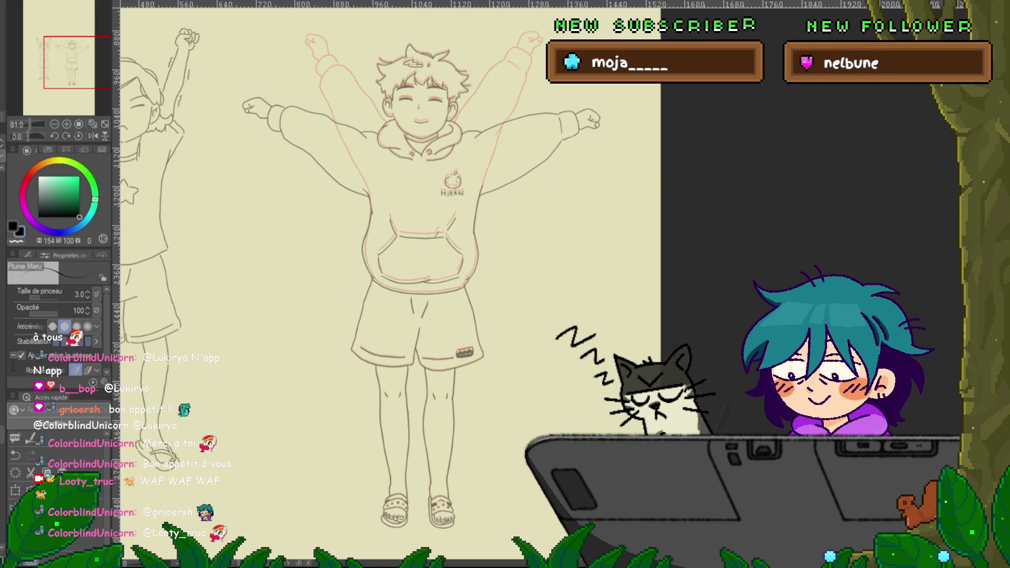
{"action": "key", "text": "ctrl+z"}
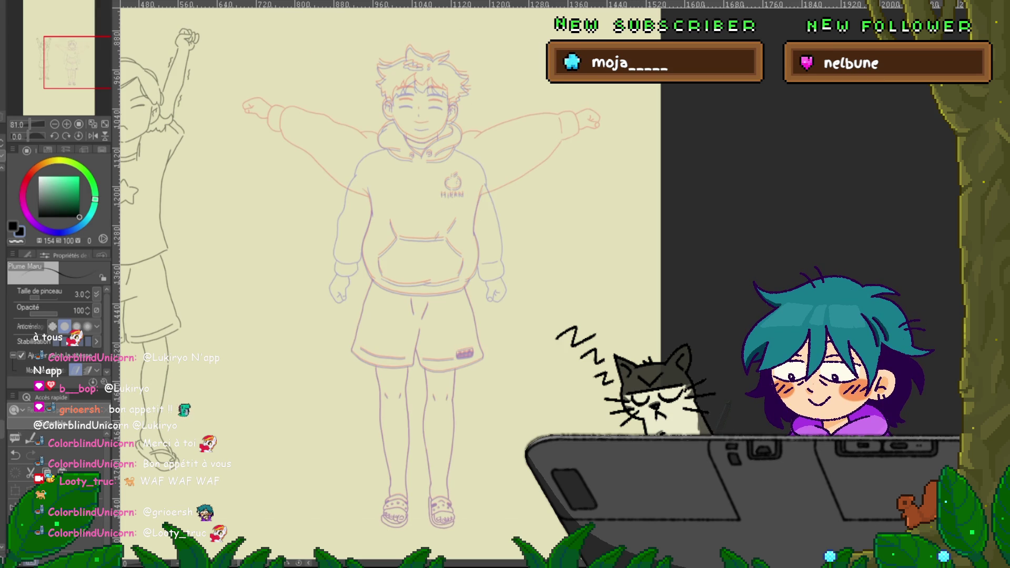
{"action": "key", "text": "ctrl+e"}
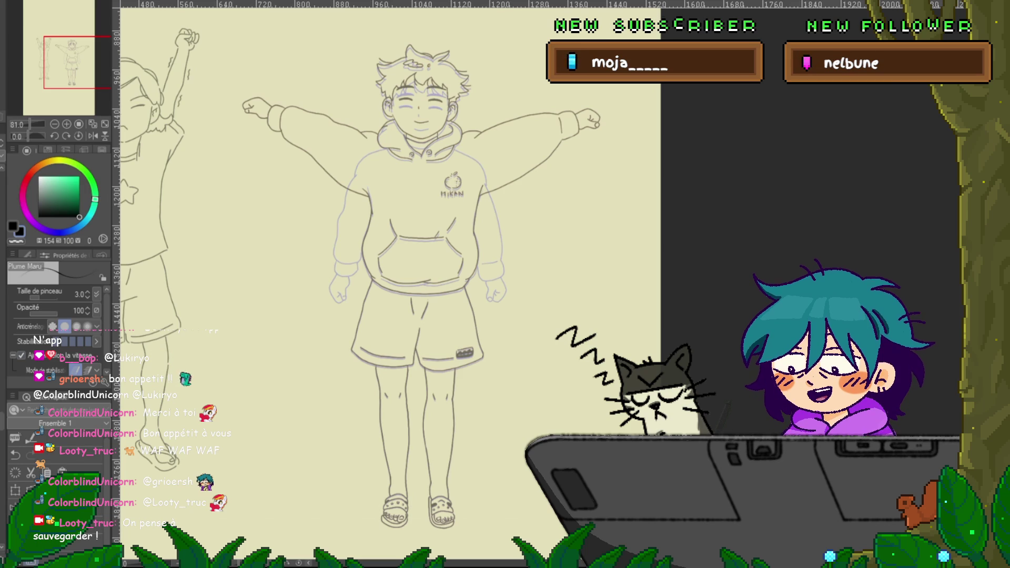
{"action": "key", "text": "ctrl+t"}
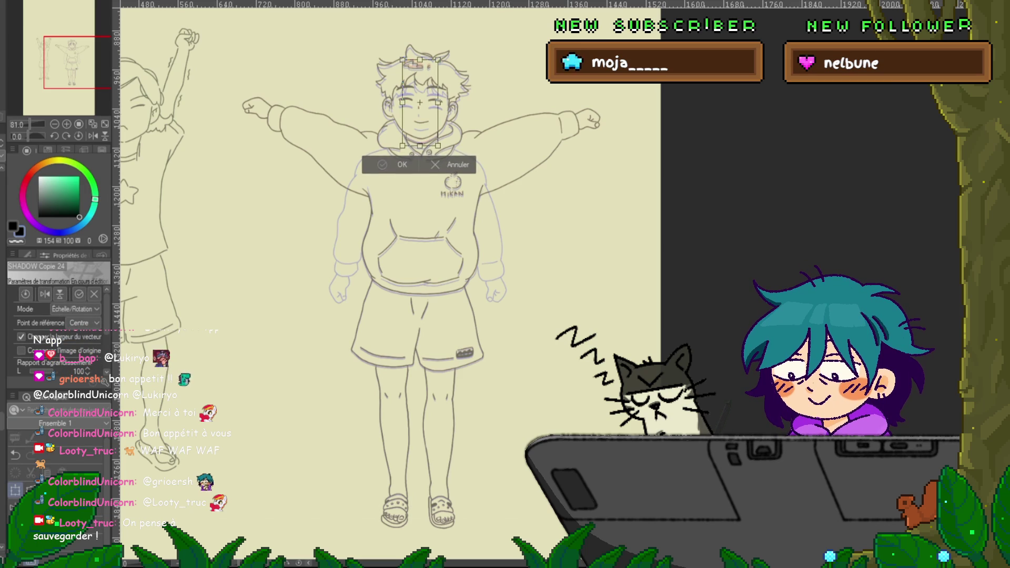
Close the head and upper-body transforms unchanged and zoom in on the arms-down frame.
{"action": "key", "text": "Return"}
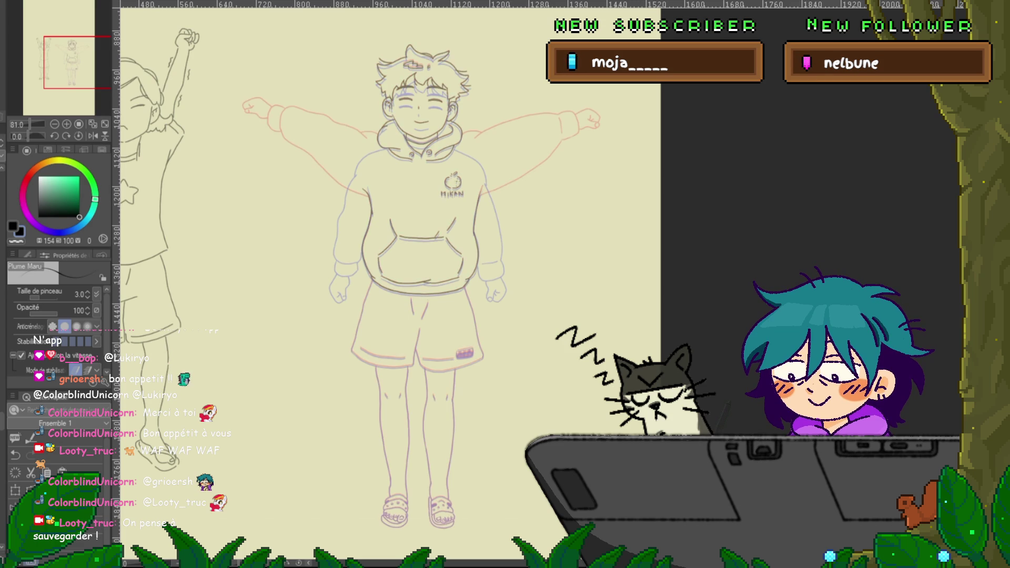
{"action": "key", "text": "ctrl+t"}
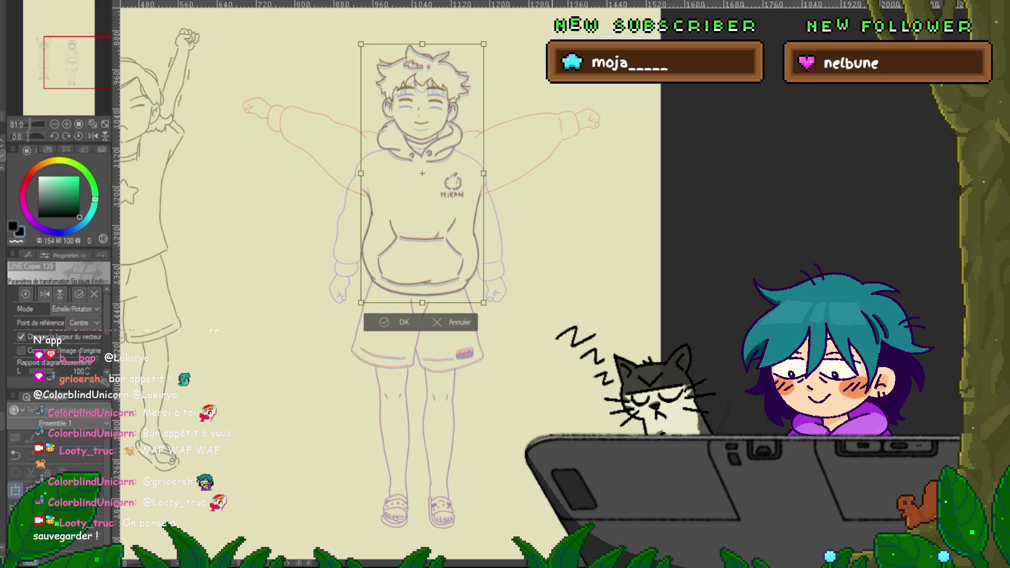
{"action": "key", "text": "Return"}
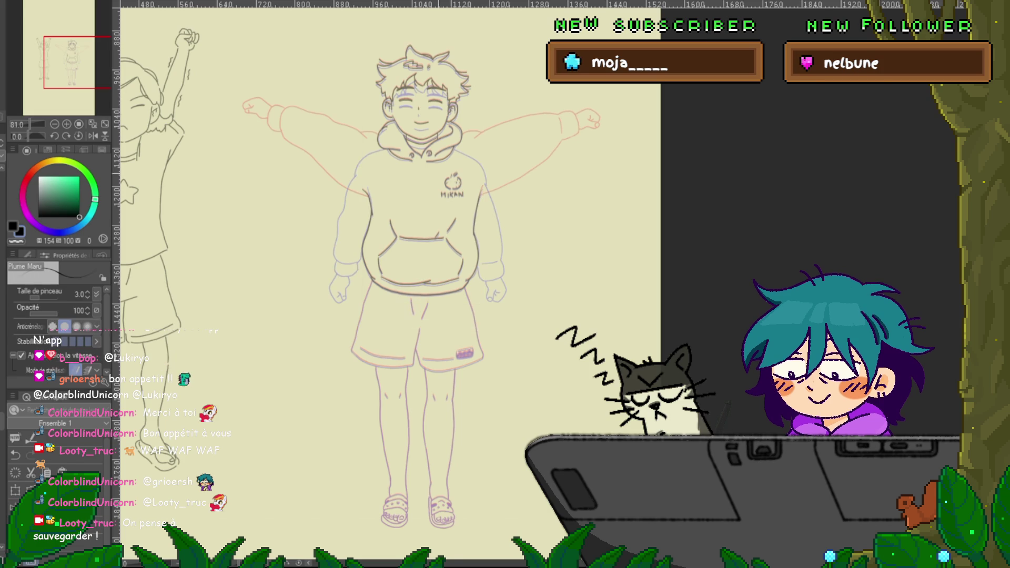
{"action": "scroll", "coordinate": [439, 119], "scroll_direction": "up", "scroll_amount": 4}
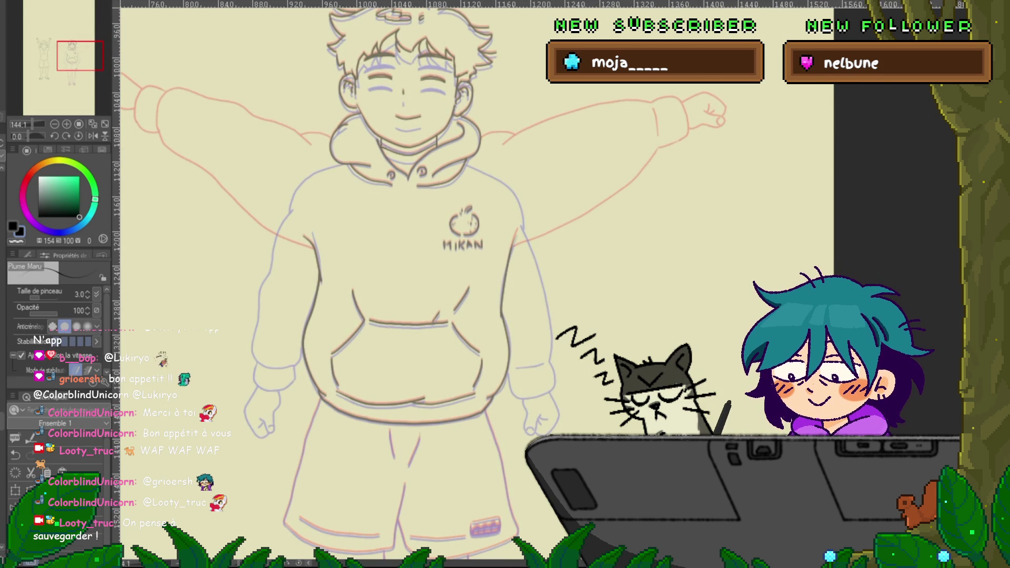
Lasso the boy's face and hair, apply a Scale/Rotate transform, and deselect.
{"action": "scroll", "coordinate": [473, 284], "scroll_direction": "up", "scroll_amount": 3}
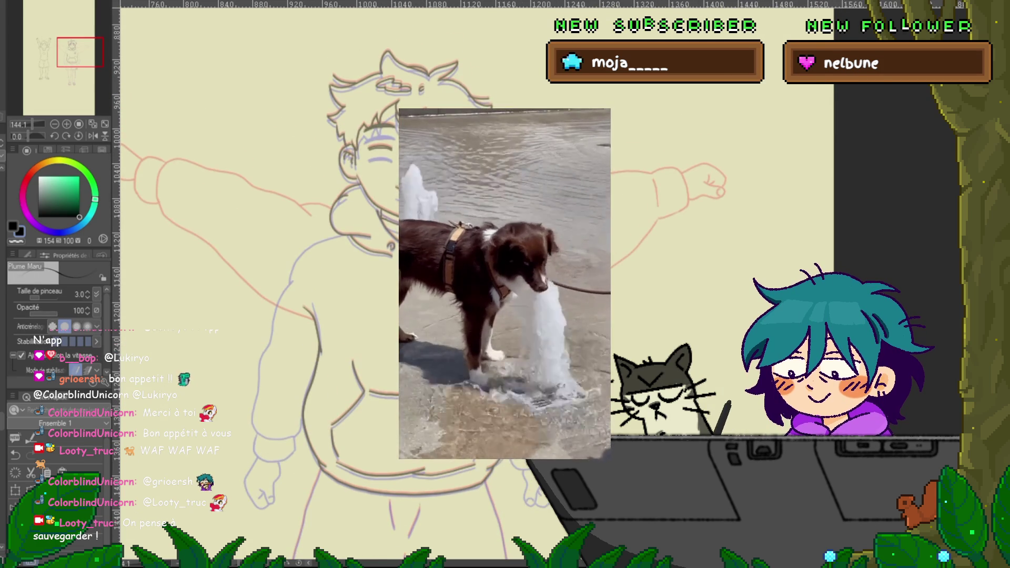
{"action": "key", "text": "m"}
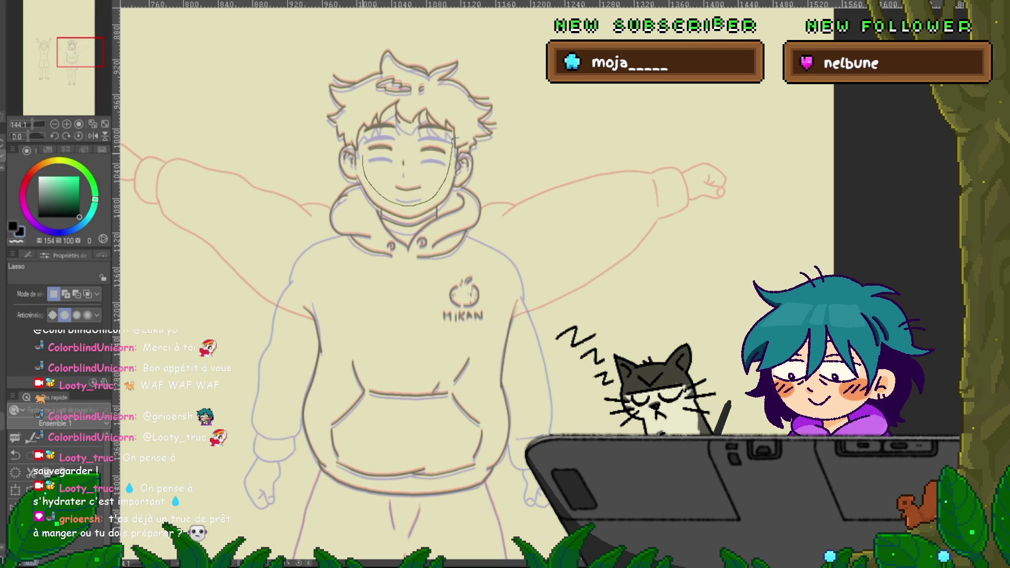
{"action": "mouse_move", "coordinate": [363, 138]}
{"action": "left_mouse_down"}
{"action": "mouse_move", "coordinate": [354, 111]}
{"action": "mouse_move", "coordinate": [409, 96]}
{"action": "mouse_move", "coordinate": [461, 129]}
{"action": "left_mouse_up"}
{"action": "key", "text": "ctrl+t"}
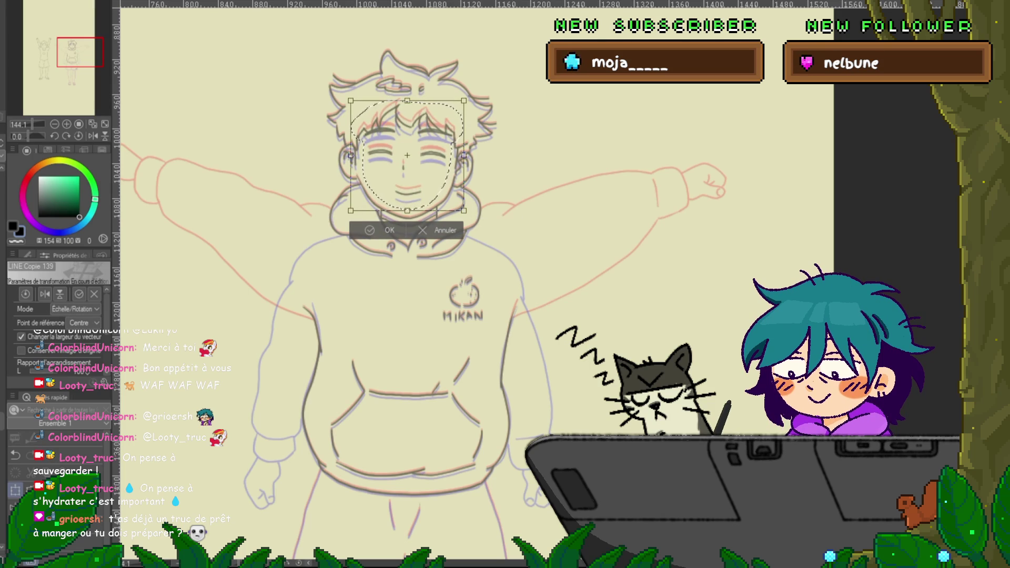
{"action": "key", "text": "Return"}
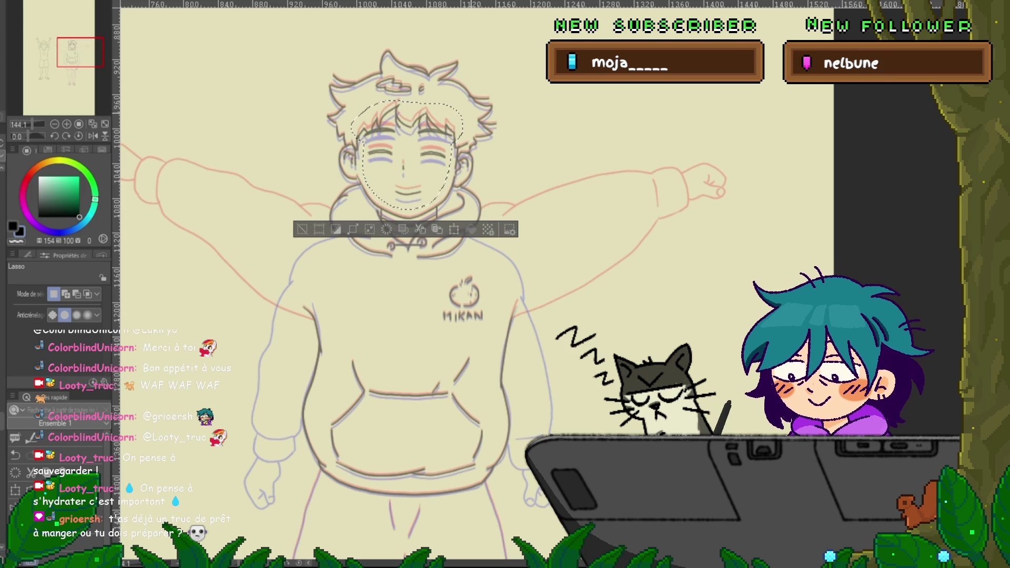
{"action": "key", "text": "ctrl+d"}
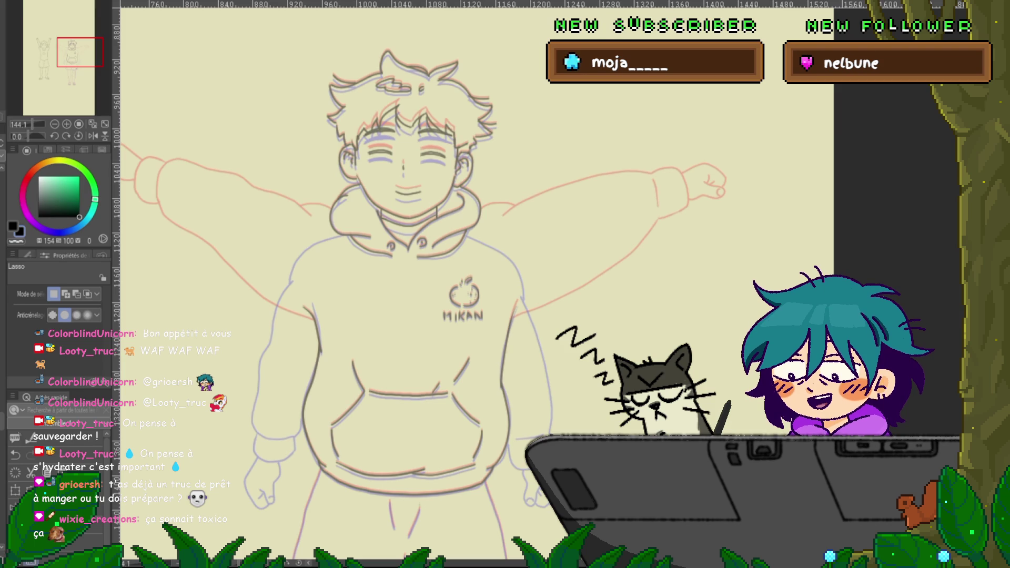
Compare against the raised-arms frame and nudge the eye lines slightly down.
{"action": "key", "text": "p"}
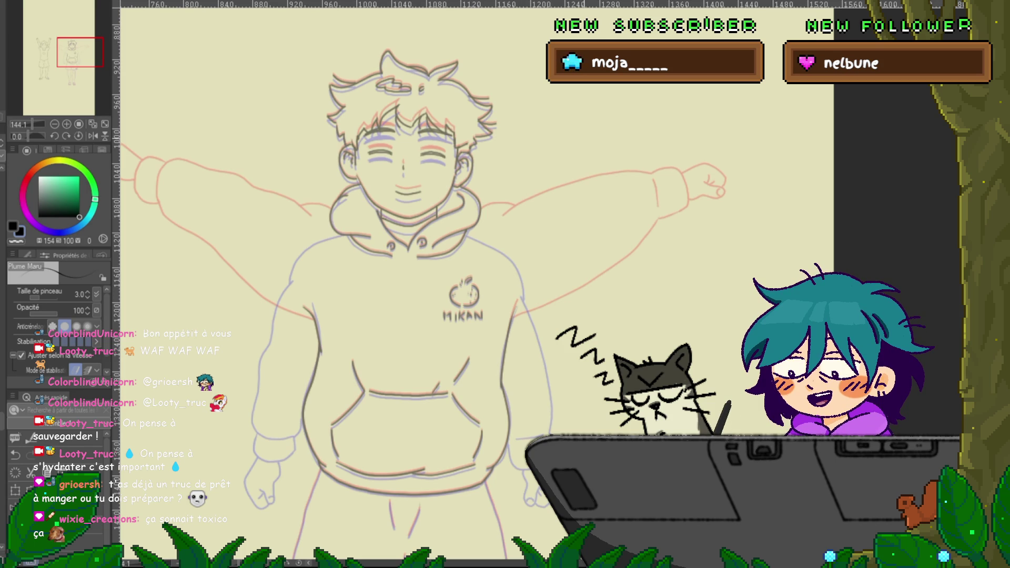
{"action": "key", "text": "ctrl+z"}
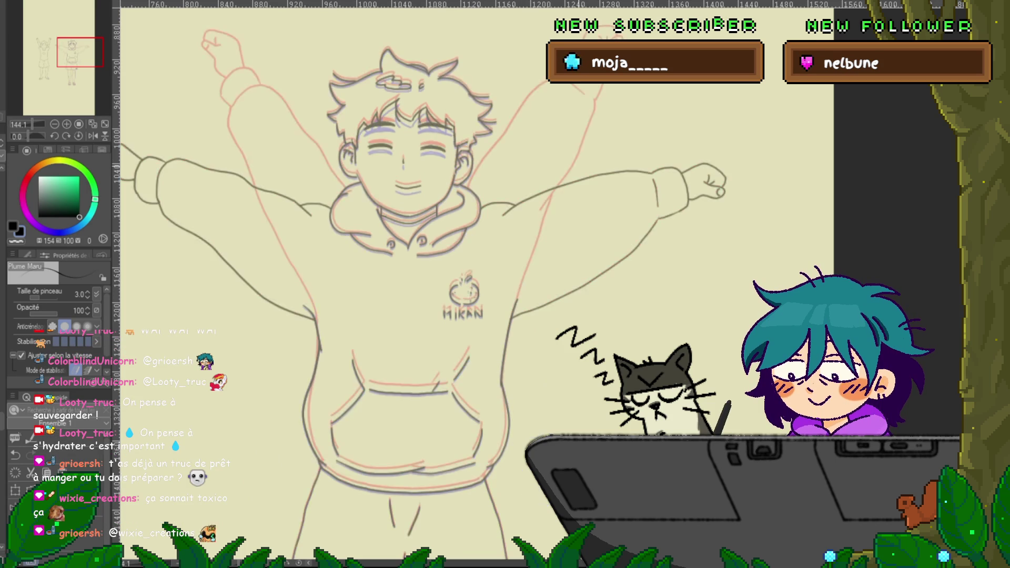
{"action": "key", "text": "ctrl+y"}
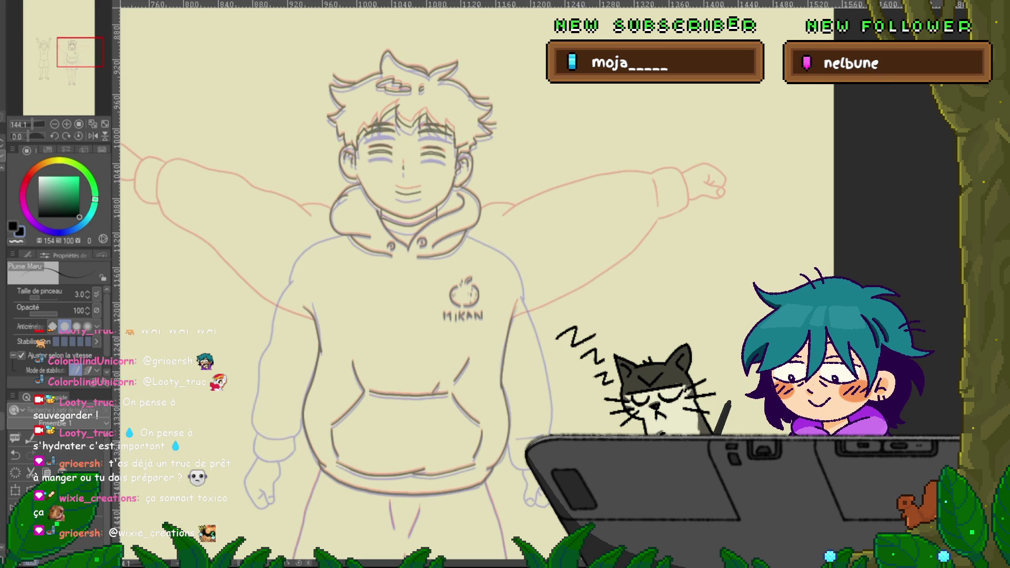
{"action": "key", "text": "ctrl+t"}
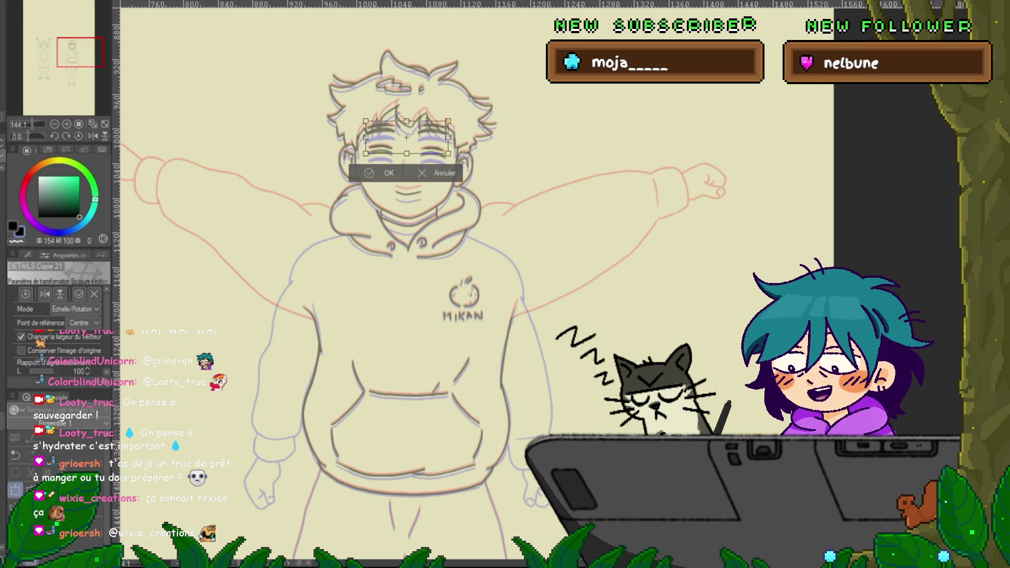
{"action": "key", "text": "Down"}
{"action": "key", "text": "Down"}
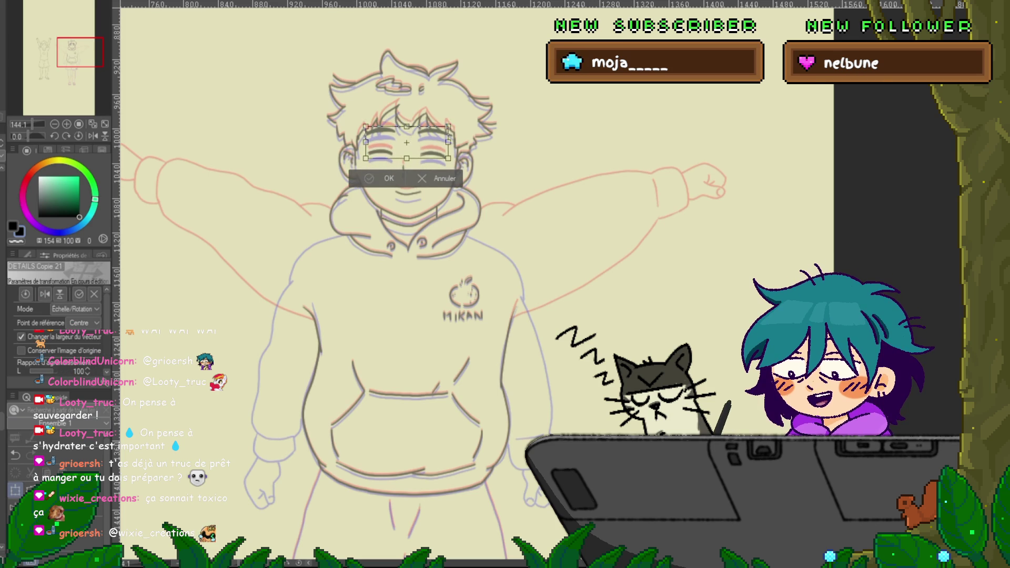
{"action": "key", "text": "Return"}
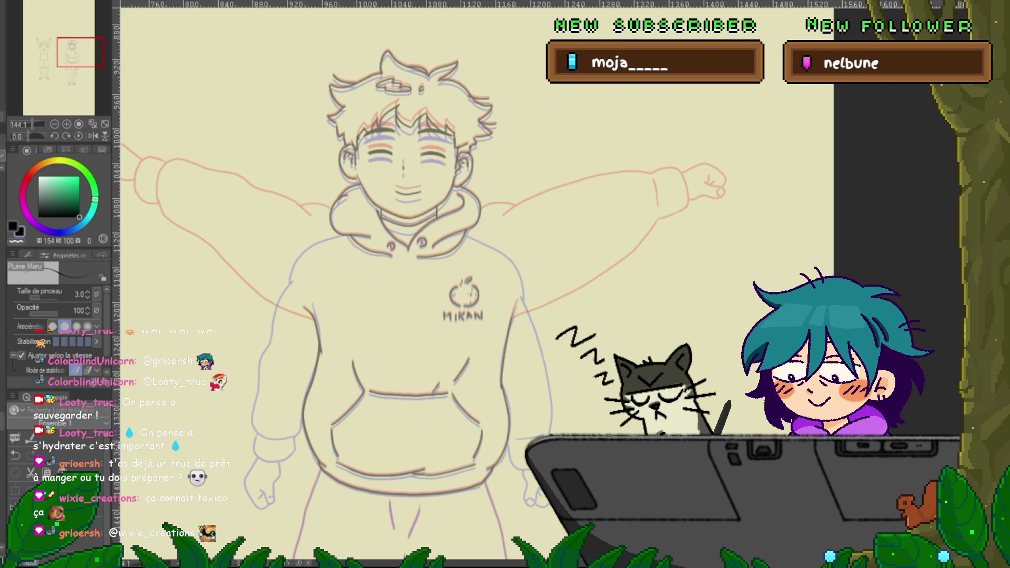
Select the hoodie's side outlines, bottom hem and pocket stroke for control-point editing.
{"action": "scroll", "coordinate": [420, 284], "scroll_direction": "down", "scroll_amount": 3}
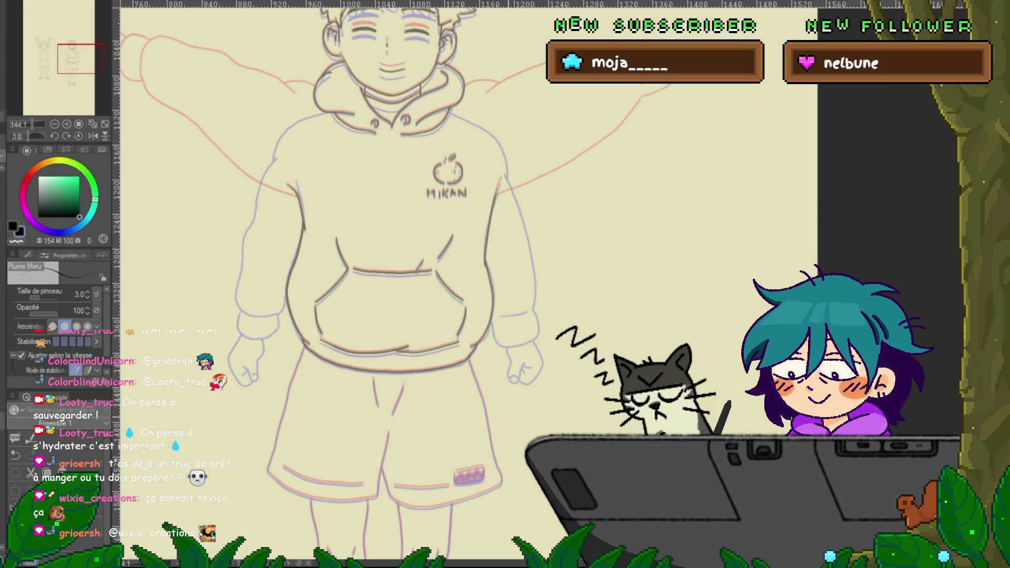
{"action": "scroll", "coordinate": [483, 368], "scroll_direction": "up", "scroll_amount": 3}
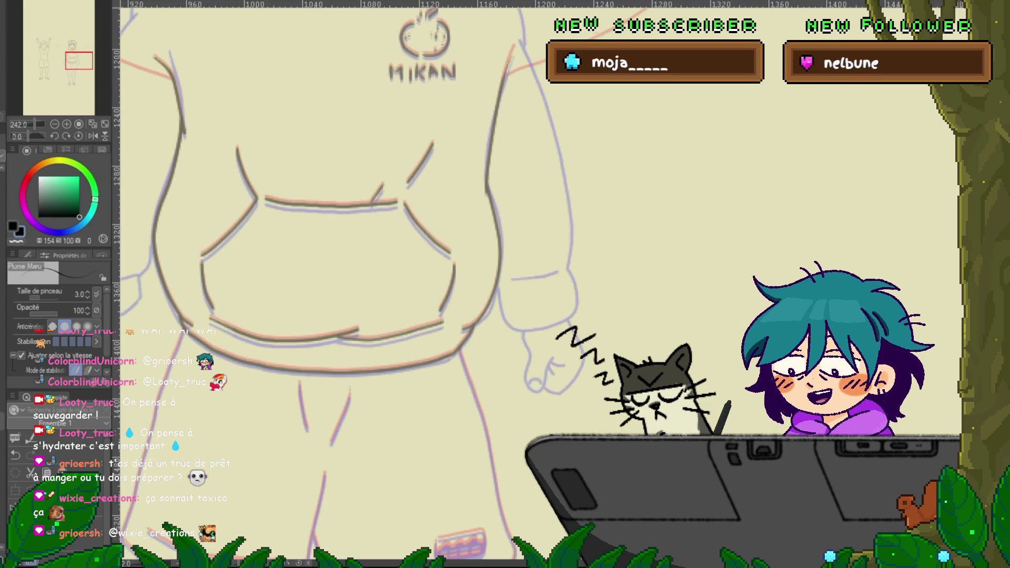
{"action": "key", "text": "y"}
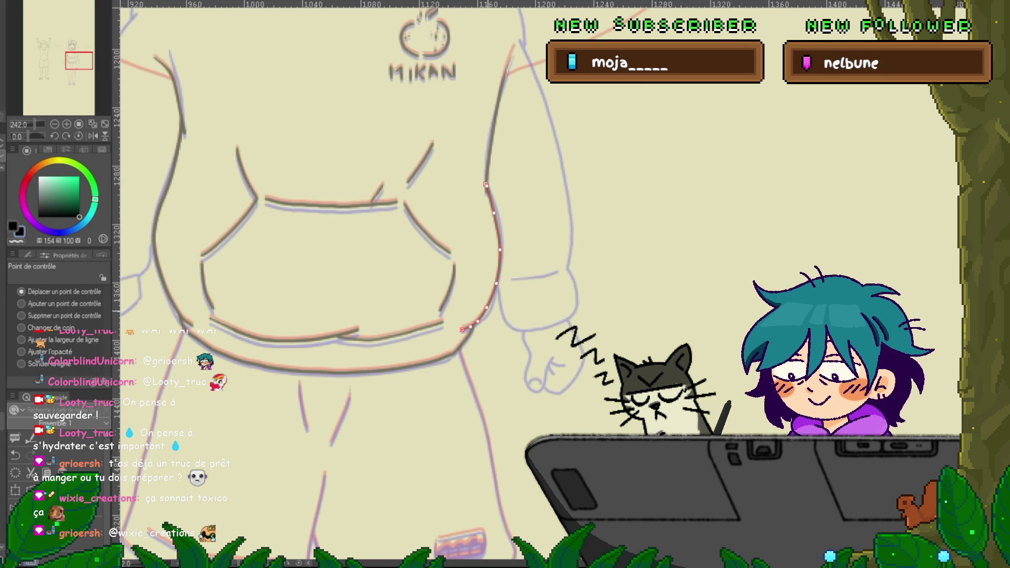
{"action": "left_click", "coordinate": [497, 273]}
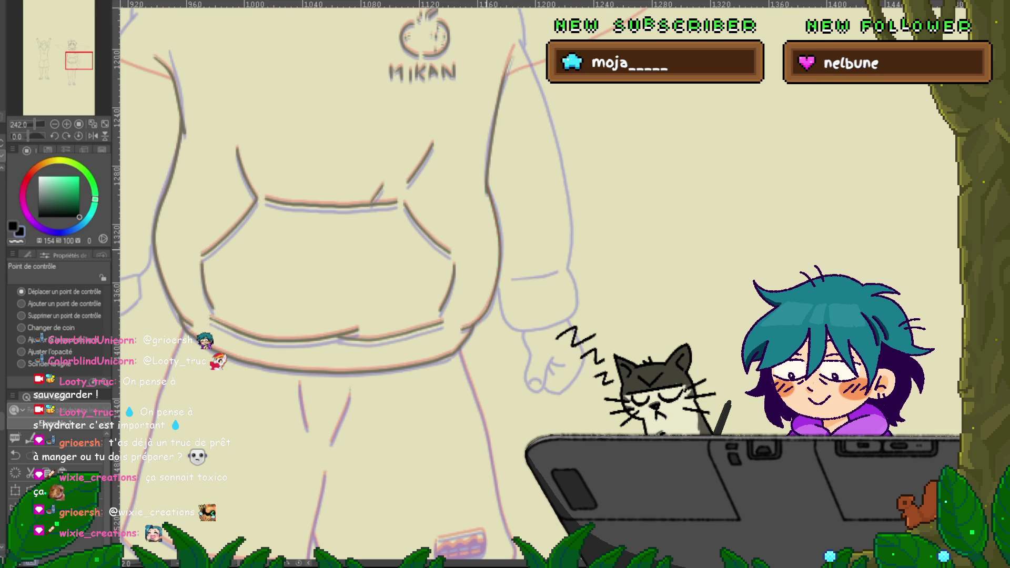
{"action": "left_click", "coordinate": [157, 211]}
{"action": "left_click_drag", "start_coordinate": [315, 263], "coordinate": [389, 263]}
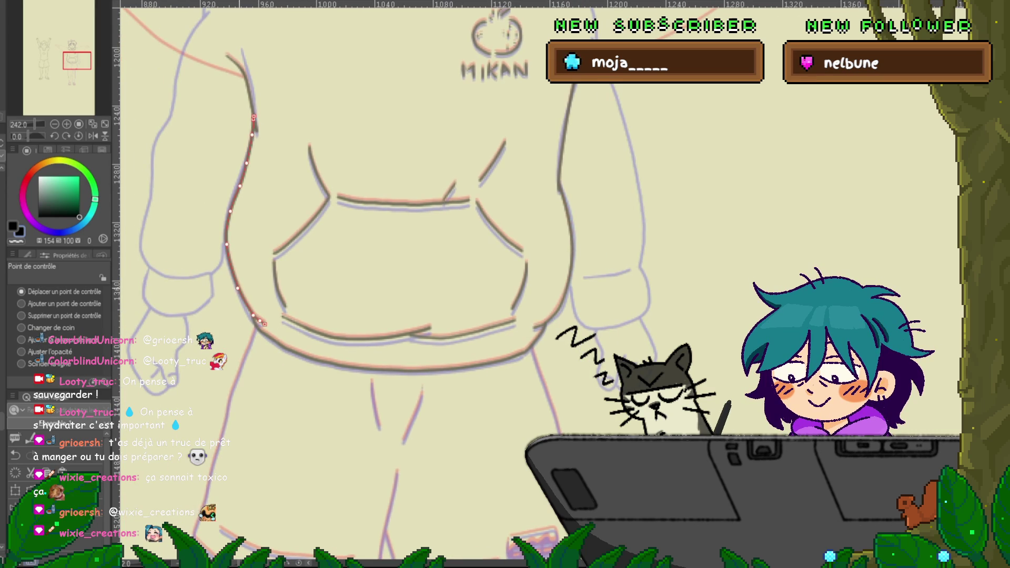
{"action": "left_click", "coordinate": [394, 370]}
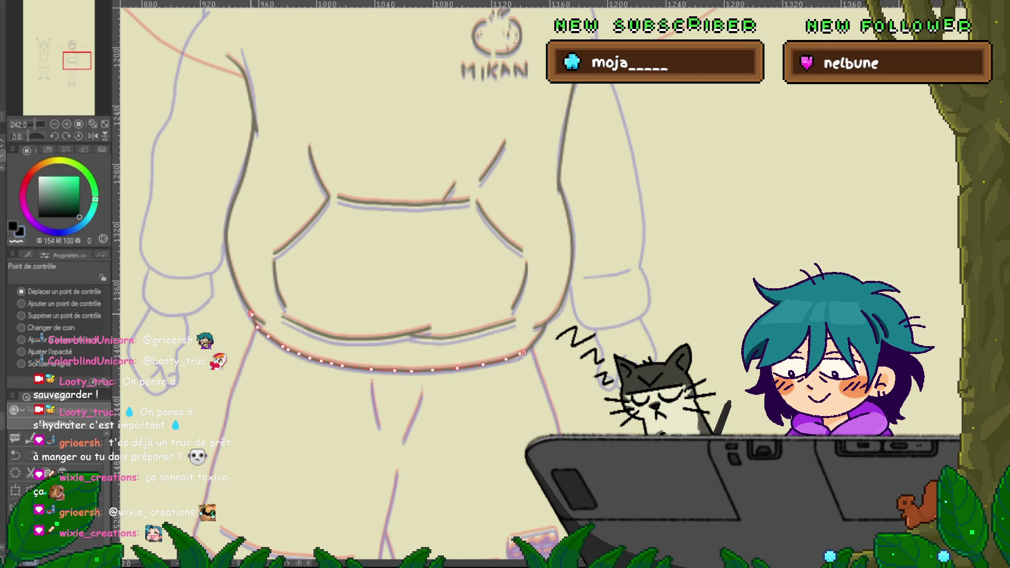
{"action": "left_click", "coordinate": [449, 190]}
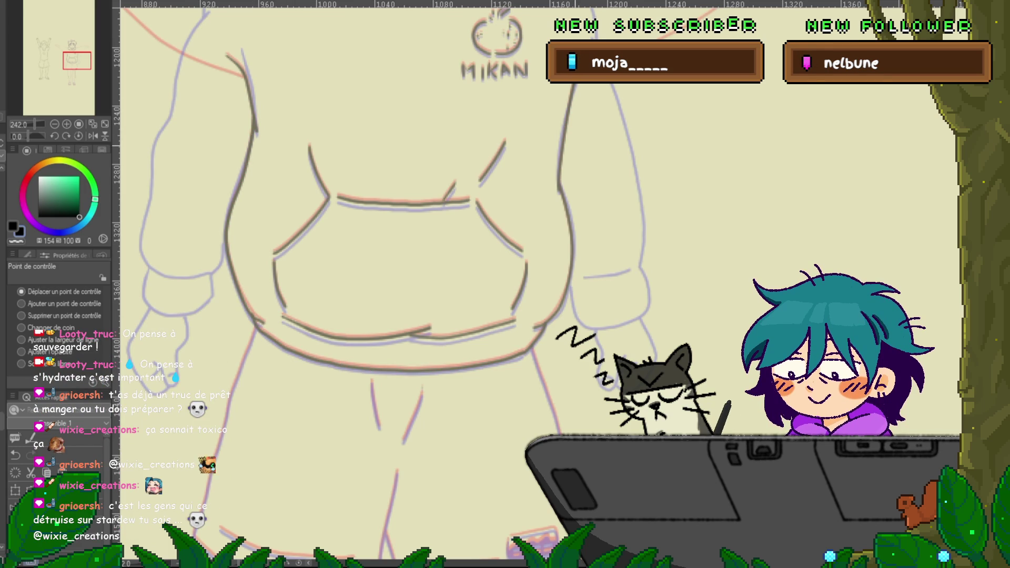
{"action": "left_click", "coordinate": [394, 370]}
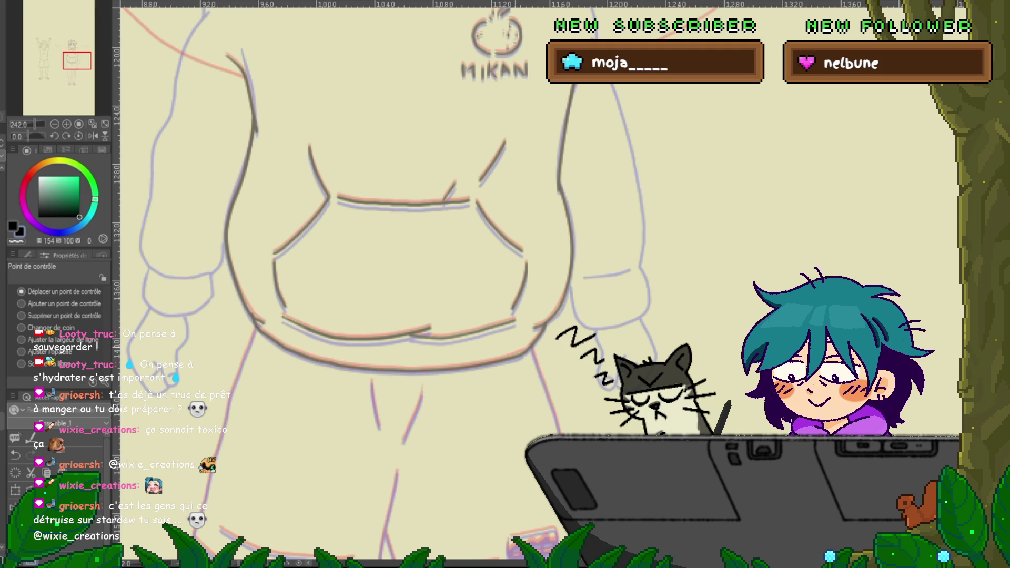
Adjust the pocket edge, body-side curve, upper arm line end and right-arm curve.
{"action": "scroll", "coordinate": [399, 284], "scroll_direction": "up", "scroll_amount": 3}
{"action": "left_click", "coordinate": [331, 231]}
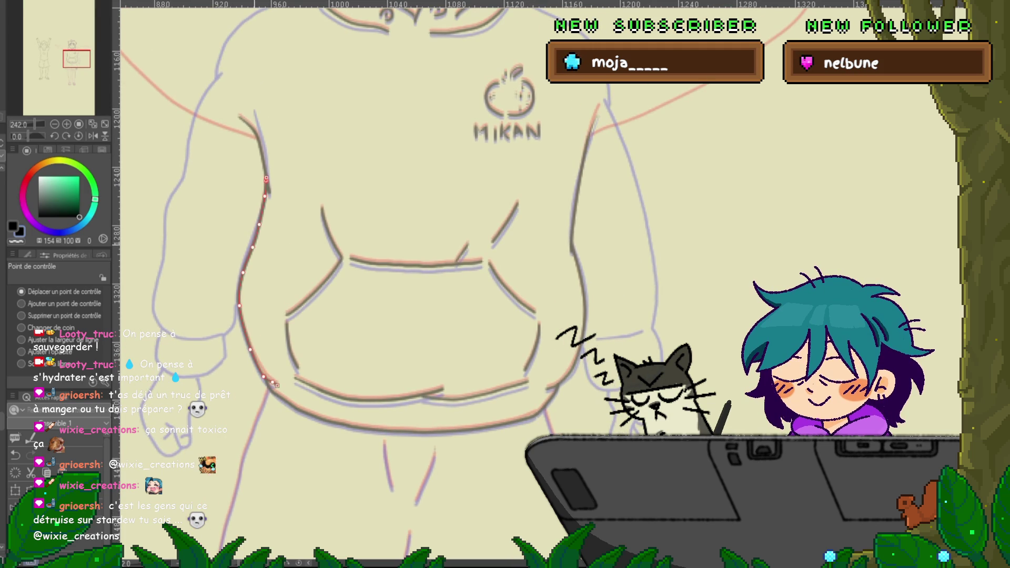
{"action": "left_click_drag", "start_coordinate": [253, 247], "coordinate": [251, 247]}
{"action": "left_click", "coordinate": [260, 155]}
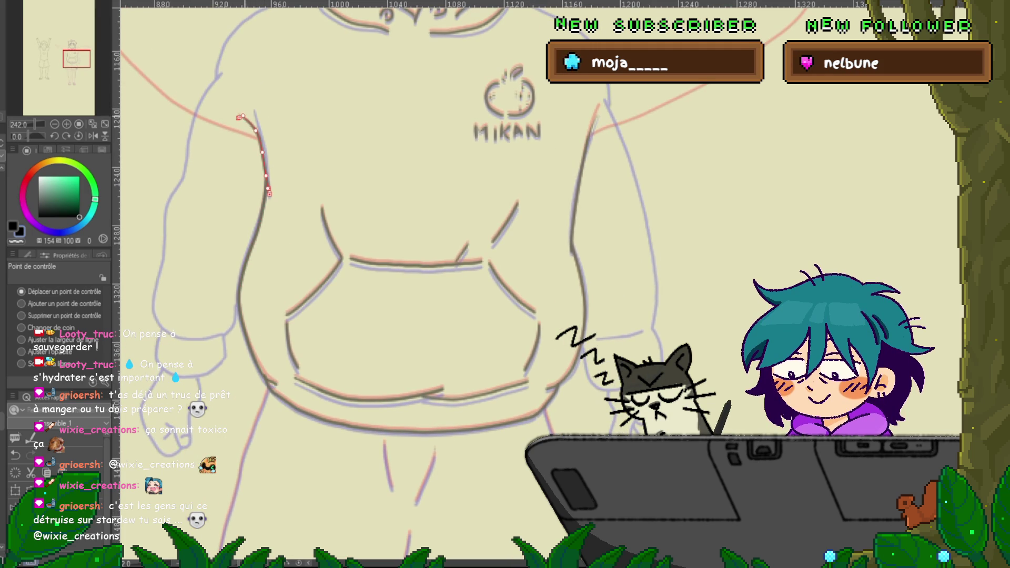
{"action": "left_click_drag", "start_coordinate": [239, 117], "coordinate": [243, 115]}
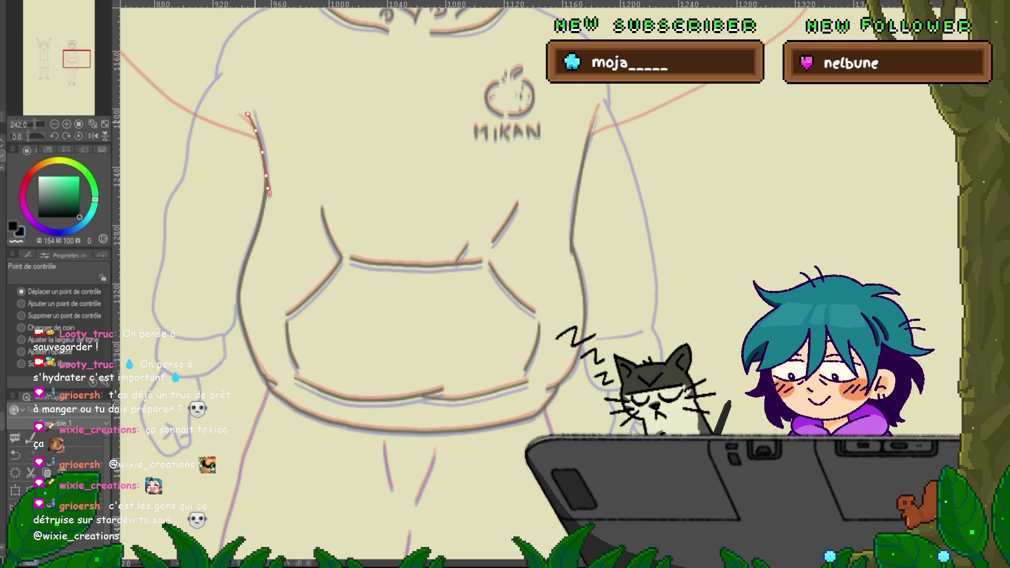
{"action": "left_click_drag", "start_coordinate": [245, 115], "coordinate": [248, 113]}
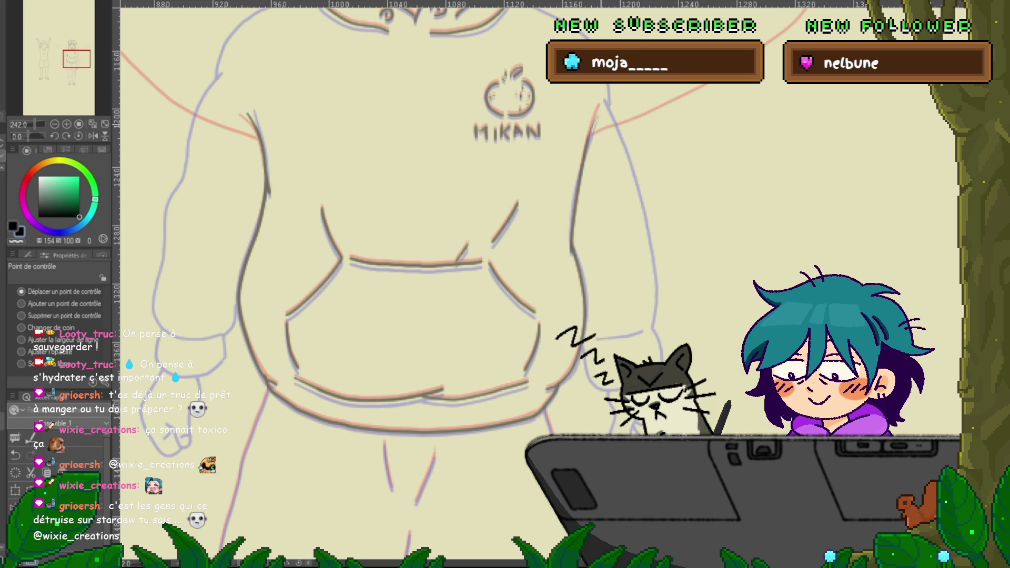
{"action": "left_click", "coordinate": [578, 188]}
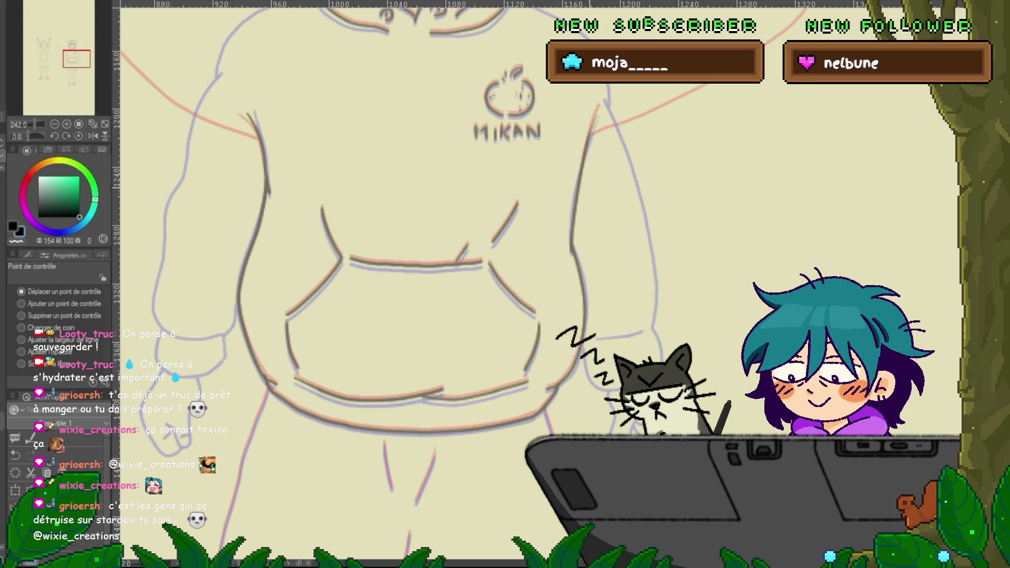
{"action": "left_click_drag", "start_coordinate": [577, 191], "coordinate": [575, 204]}
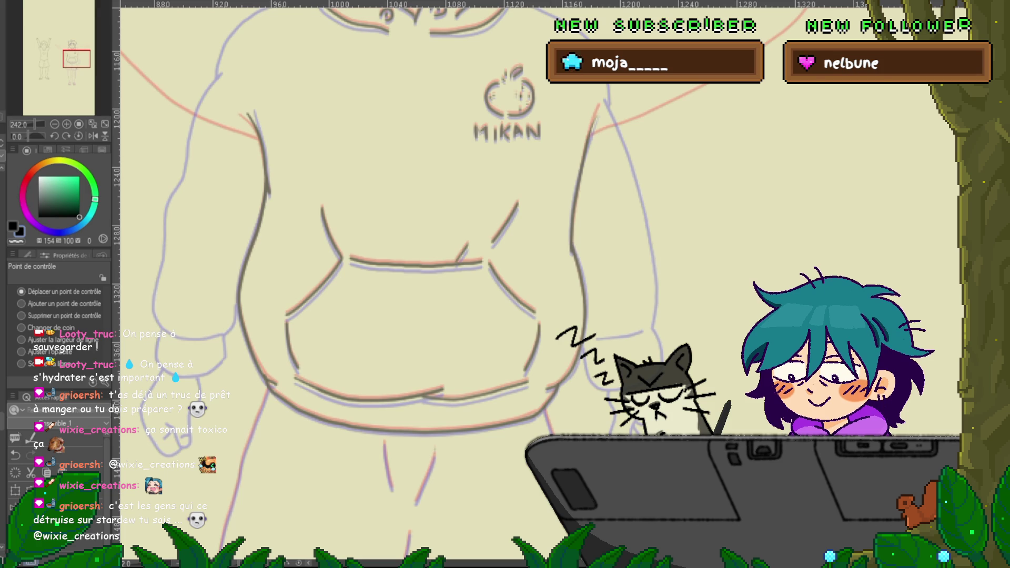
Recolour the sandal outlines grey and adjust the left strap and right toe line control points.
{"action": "scroll", "coordinate": [399, 284], "scroll_direction": "down", "scroll_amount": 10}
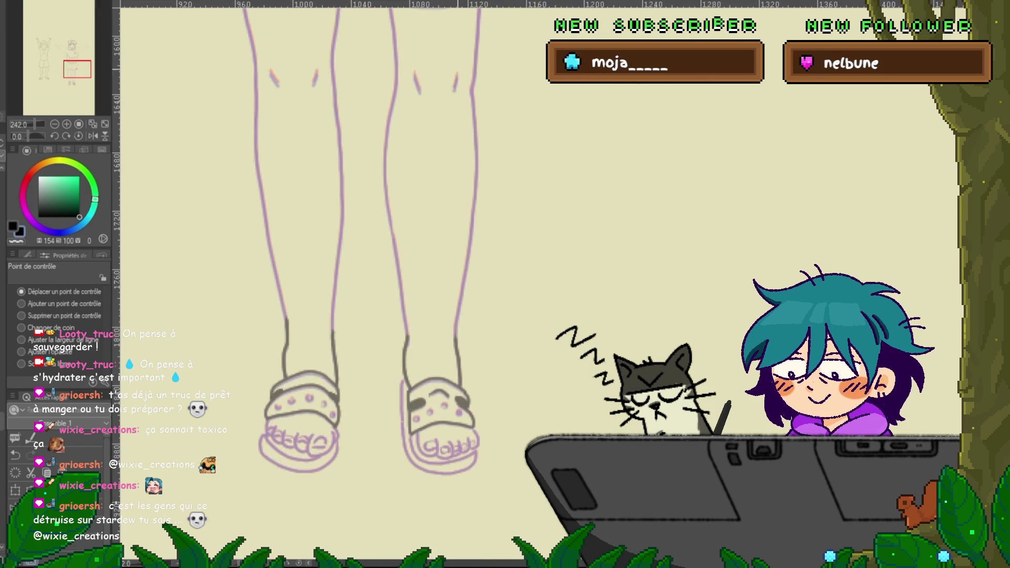
{"action": "key", "text": "ctrl+e"}
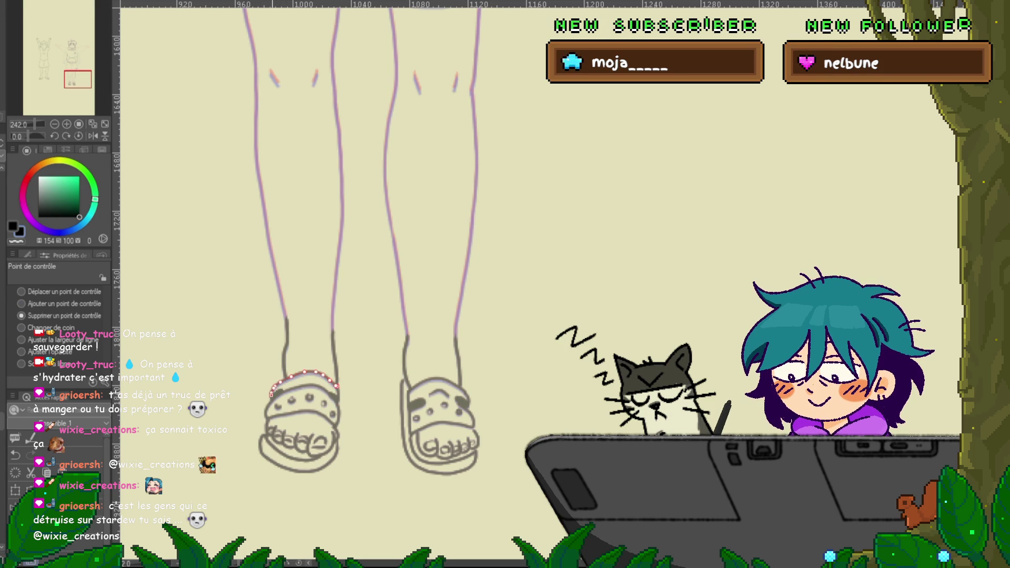
{"action": "left_click", "coordinate": [22, 291]}
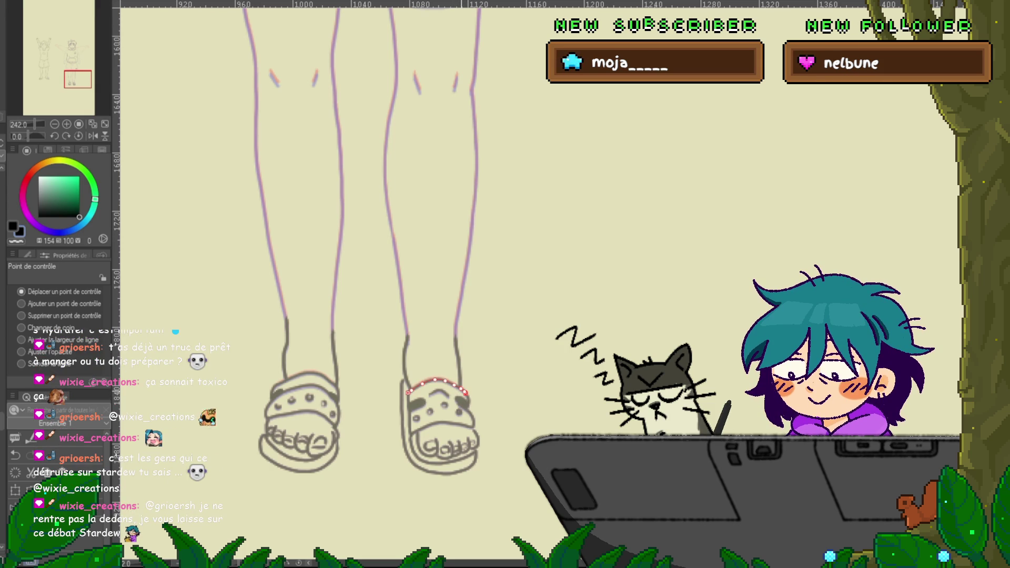
{"action": "left_click", "coordinate": [442, 423]}
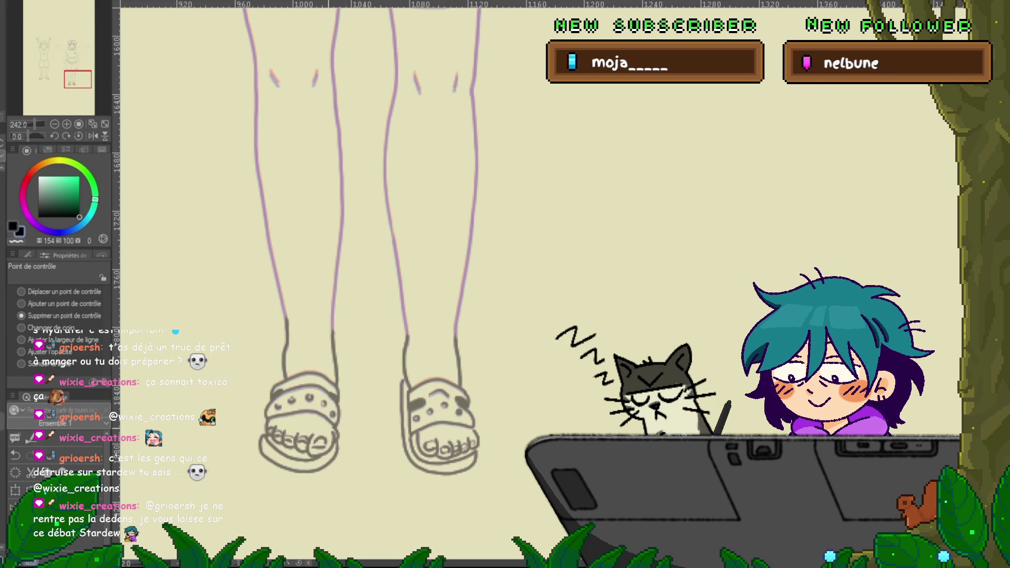
{"action": "left_click", "coordinate": [21, 292]}
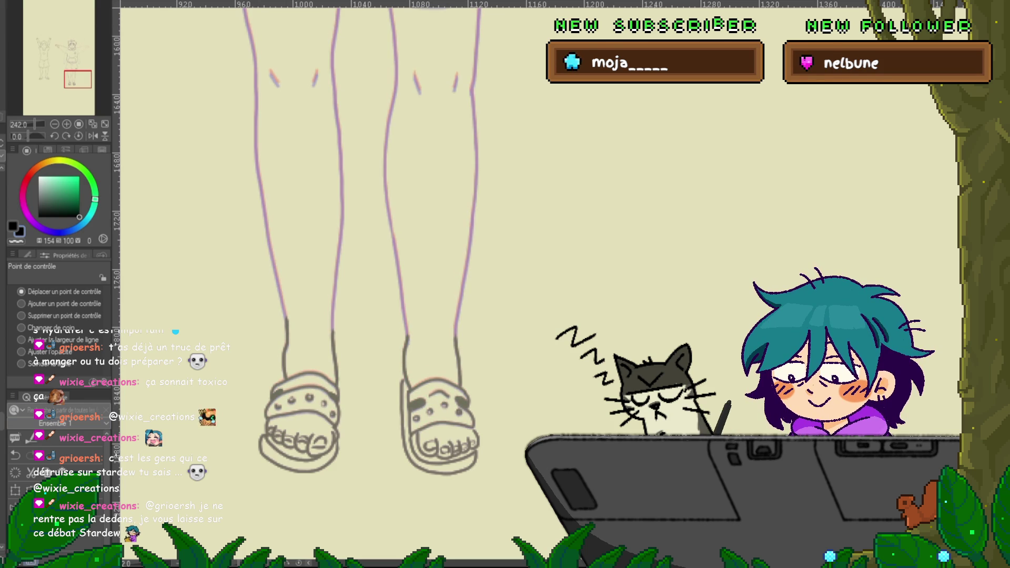
Lasso the boy's left arm and rotate it about 33° counter-clockwise toward horizontal.
{"action": "scroll", "coordinate": [379, 284], "scroll_direction": "up", "scroll_amount": 10}
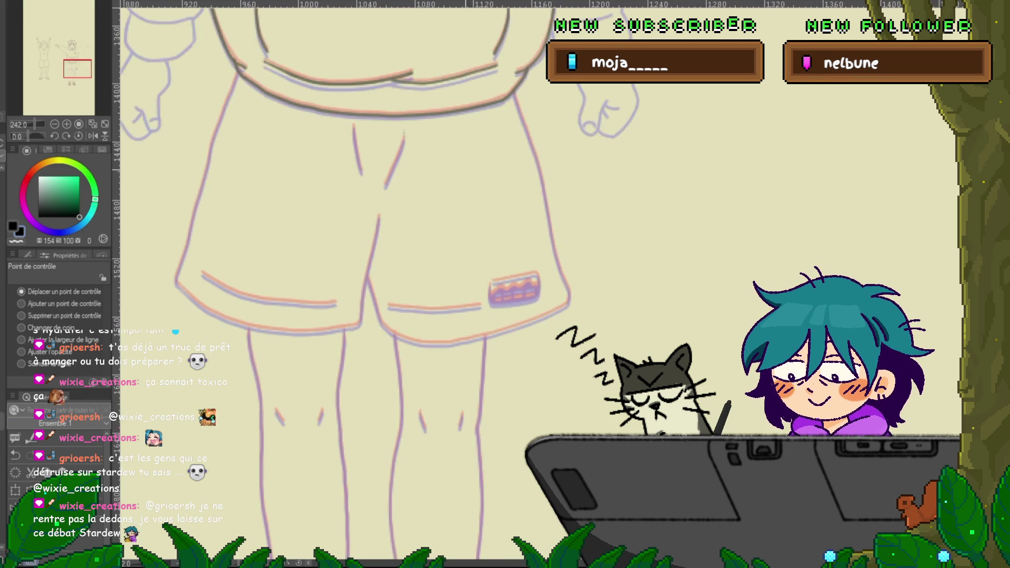
{"action": "scroll", "coordinate": [378, 284], "scroll_direction": "up", "scroll_amount": 5}
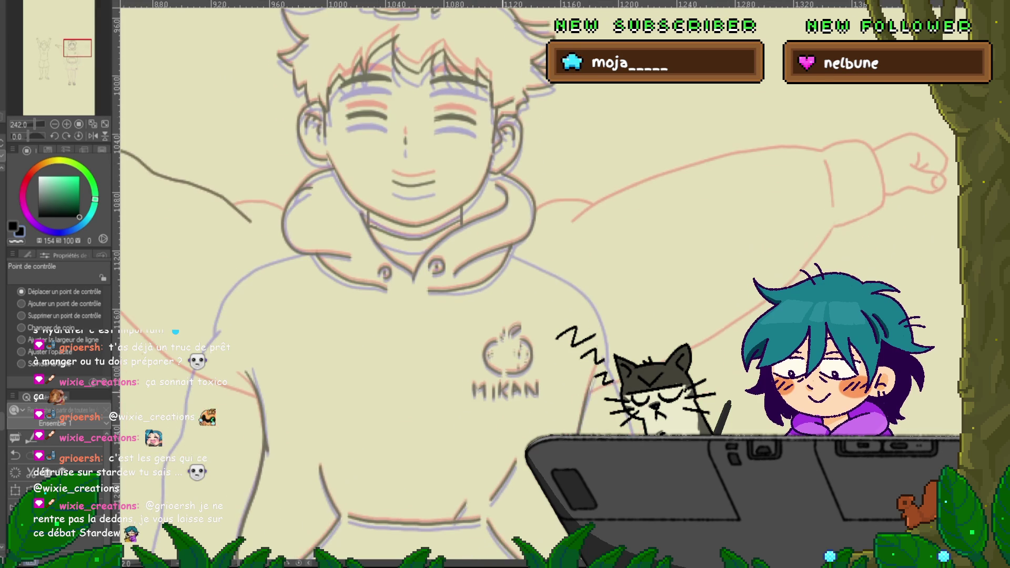
{"action": "scroll", "coordinate": [505, 284], "scroll_direction": "down", "scroll_amount": 3}
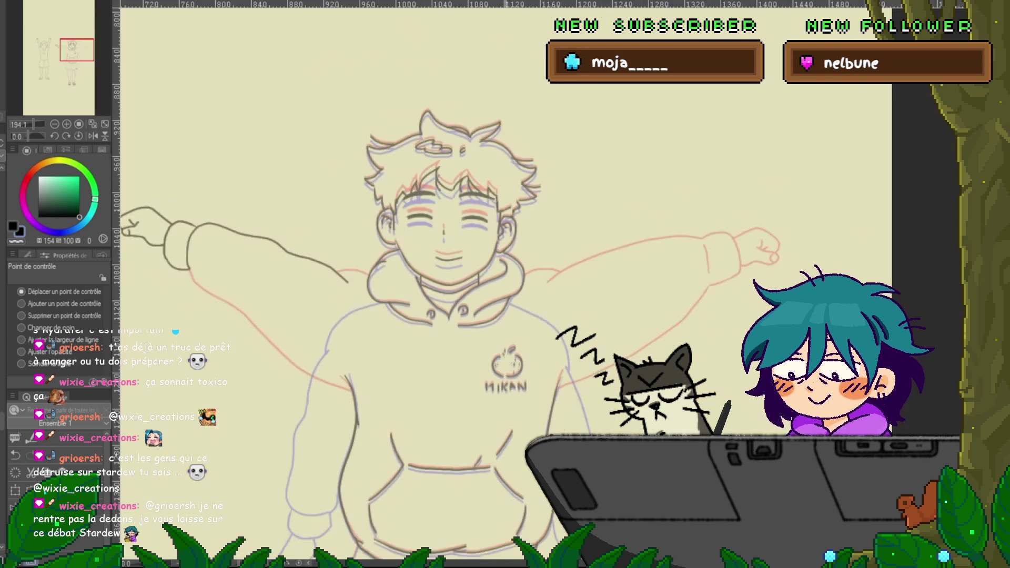
{"action": "key", "text": "m"}
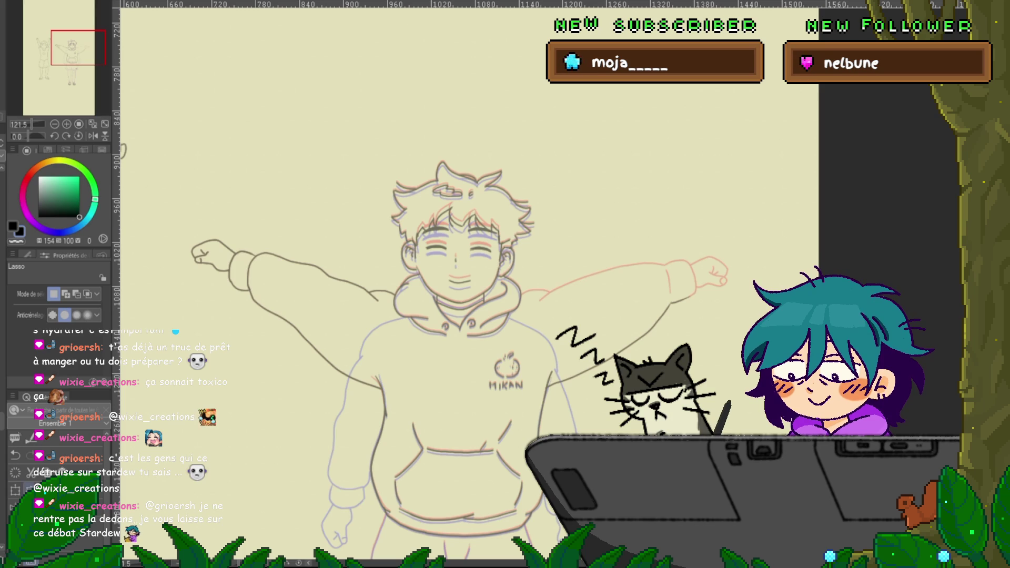
{"action": "key", "text": "ctrl+t"}
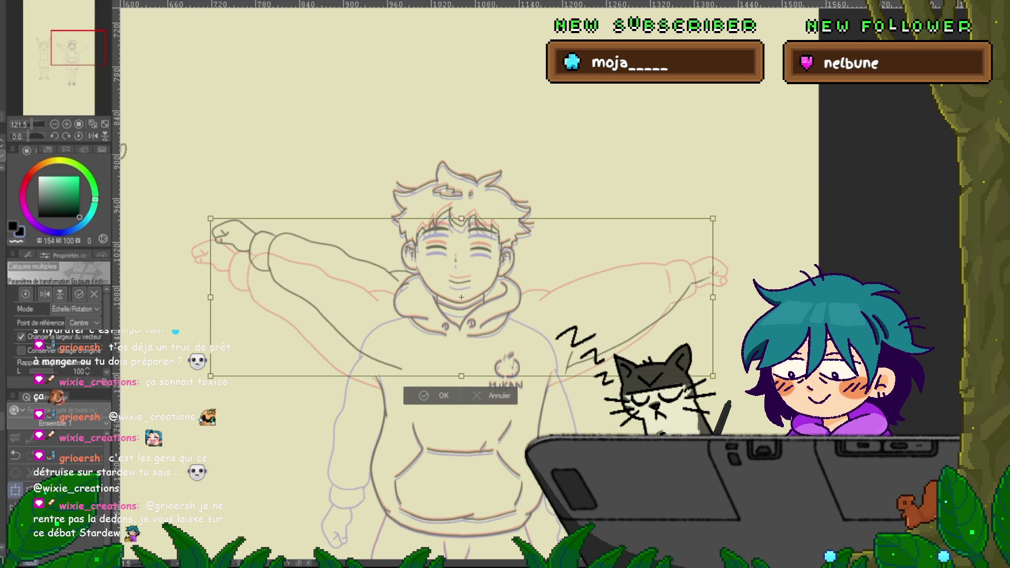
{"action": "key", "text": "Escape"}
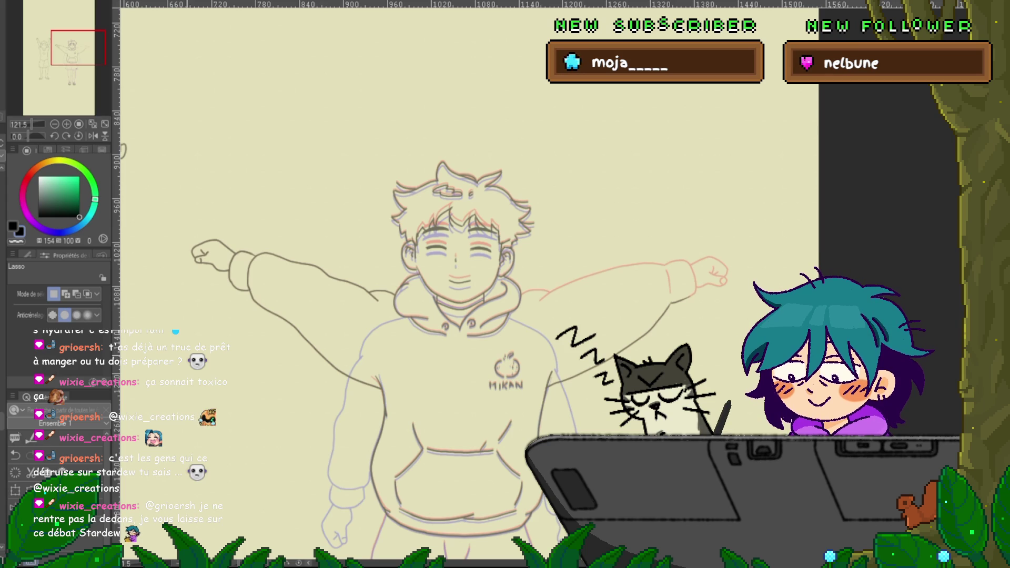
{"action": "mouse_move", "coordinate": [336, 176]}
{"action": "left_mouse_down"}
{"action": "mouse_move", "coordinate": [416, 274]}
{"action": "mouse_move", "coordinate": [221, 439]}
{"action": "mouse_move", "coordinate": [328, 171]}
{"action": "mouse_move", "coordinate": [369, 195]}
{"action": "left_mouse_up"}
{"action": "key", "text": "ctrl+t"}
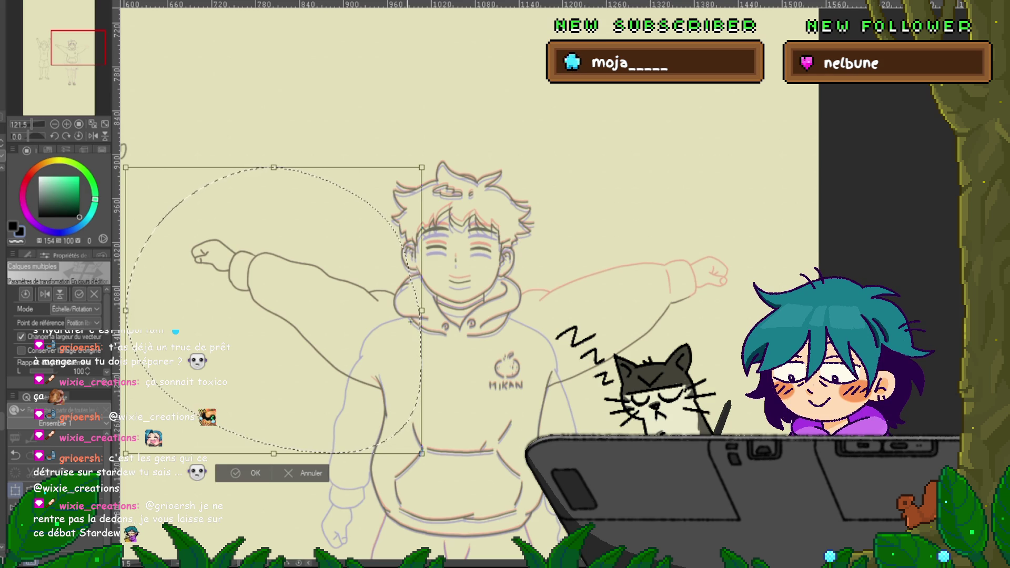
{"action": "mouse_move", "coordinate": [473, 131]}
{"action": "left_mouse_down"}
{"action": "mouse_move", "coordinate": [360, 128]}
{"action": "mouse_move", "coordinate": [320, 143]}
{"action": "left_mouse_up"}
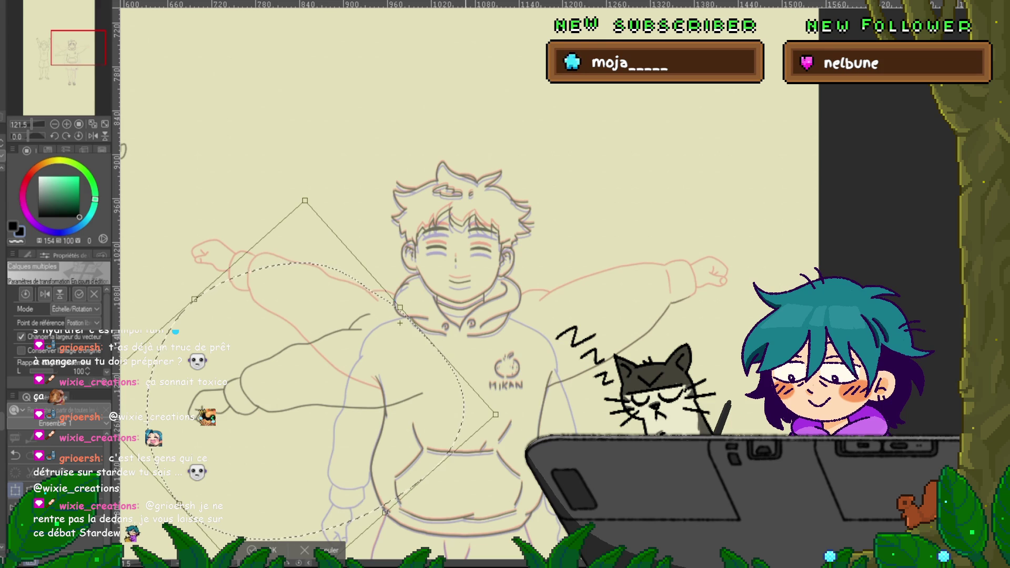
{"action": "key", "text": "Return"}
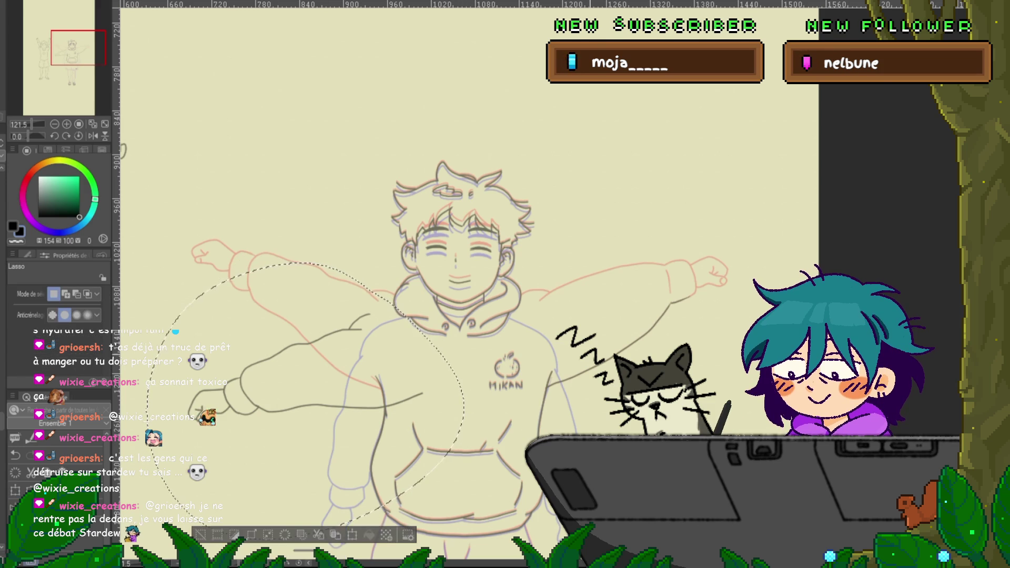
Lasso the right arm, rotate it about 24° clockwise, nudge it into place and deselect.
{"action": "left_click_drag", "start_coordinate": [400, 323], "coordinate": [369, 295]}
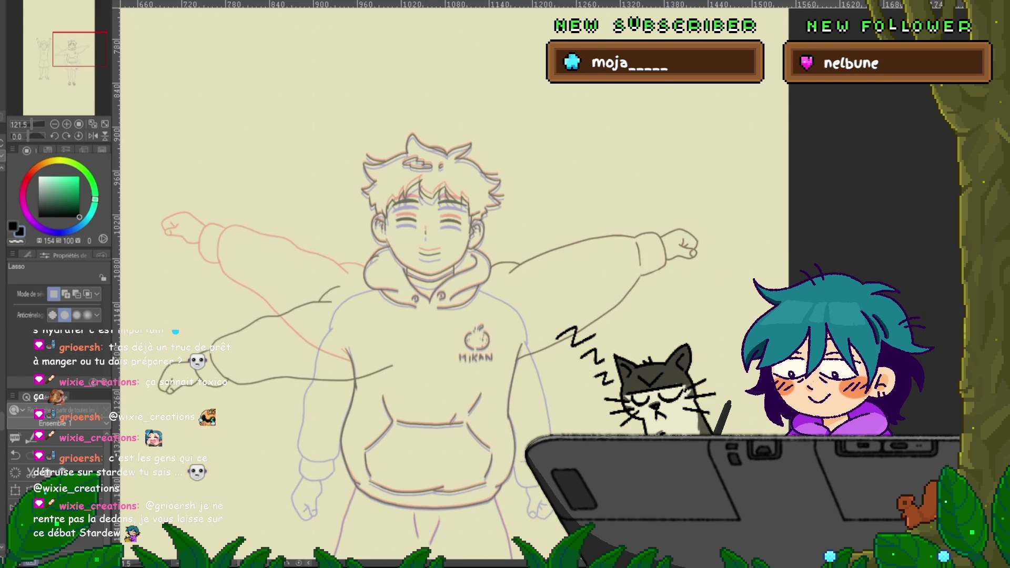
{"action": "left_click_drag", "start_coordinate": [399, 315], "coordinate": [326, 310]}
{"action": "mouse_move", "coordinate": [473, 429]}
{"action": "left_mouse_down"}
{"action": "mouse_move", "coordinate": [589, 160]}
{"action": "mouse_move", "coordinate": [415, 415]}
{"action": "left_mouse_up"}
{"action": "key", "text": "ctrl+t"}
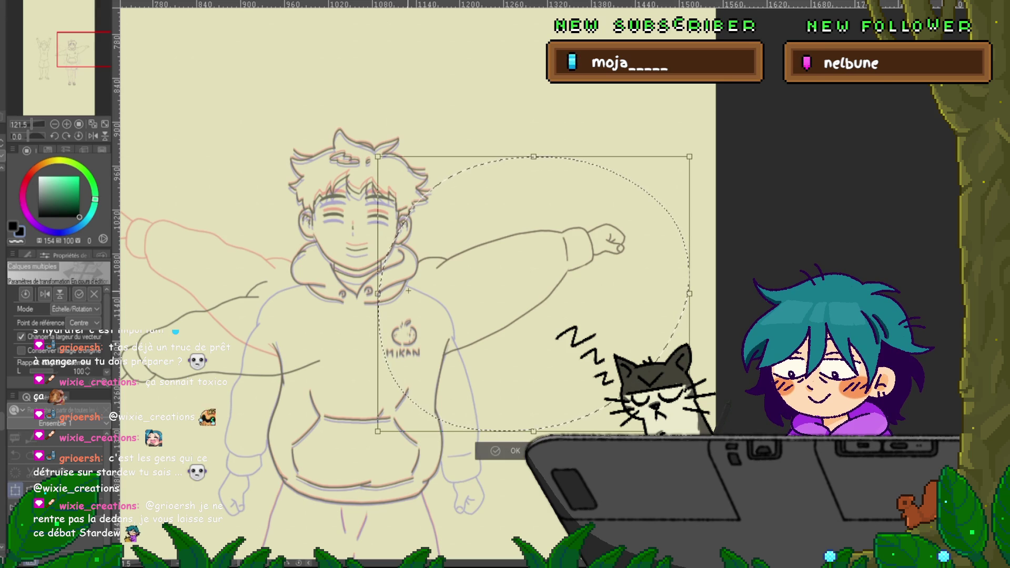
{"action": "mouse_move", "coordinate": [699, 181]}
{"action": "left_mouse_down"}
{"action": "mouse_move", "coordinate": [719, 276]}
{"action": "mouse_move", "coordinate": [713, 371]}
{"action": "left_mouse_up"}
{"action": "left_click_drag", "start_coordinate": [473, 316], "coordinate": [469, 312]}
{"action": "left_click_drag", "start_coordinate": [709, 369], "coordinate": [708, 375]}
{"action": "key", "text": "Return"}
{"action": "key", "text": "ctrl+d"}
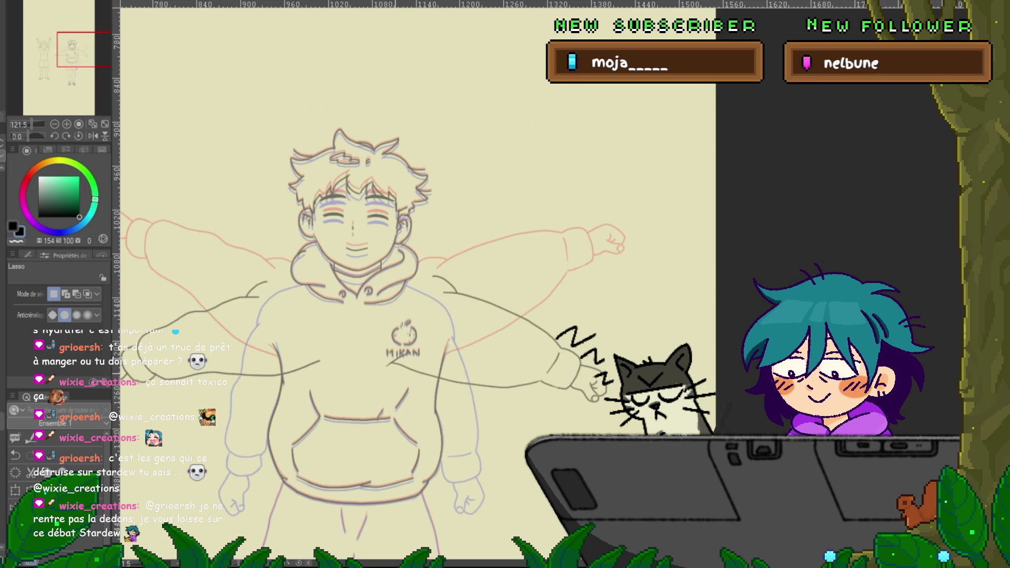
{"action": "scroll", "coordinate": [379, 315], "scroll_direction": "left", "scroll_amount": 3}
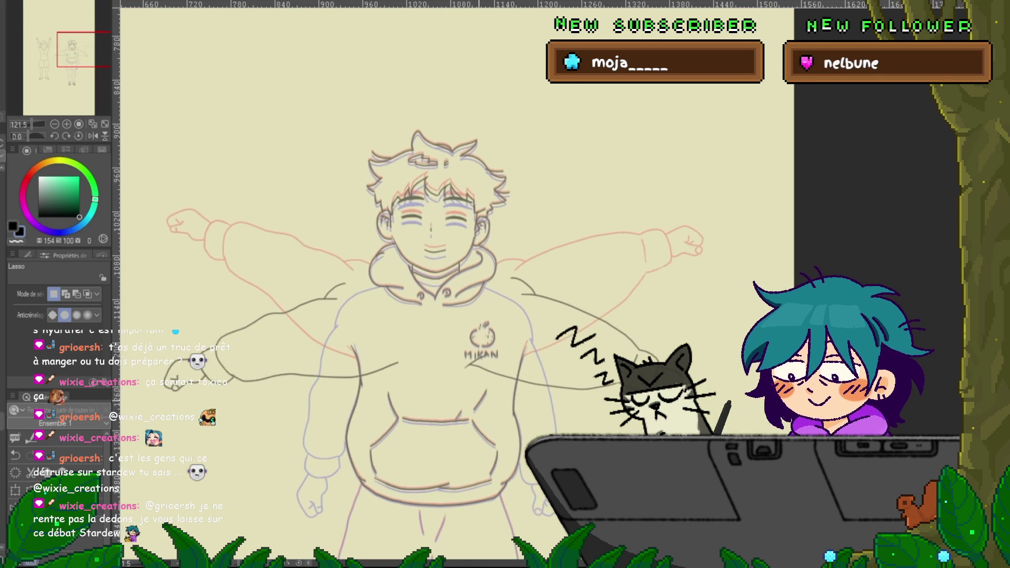
Reshape the left shoulder line's curve, delete one of its control points, and check the shoulder lines.
{"action": "key", "text": "y"}
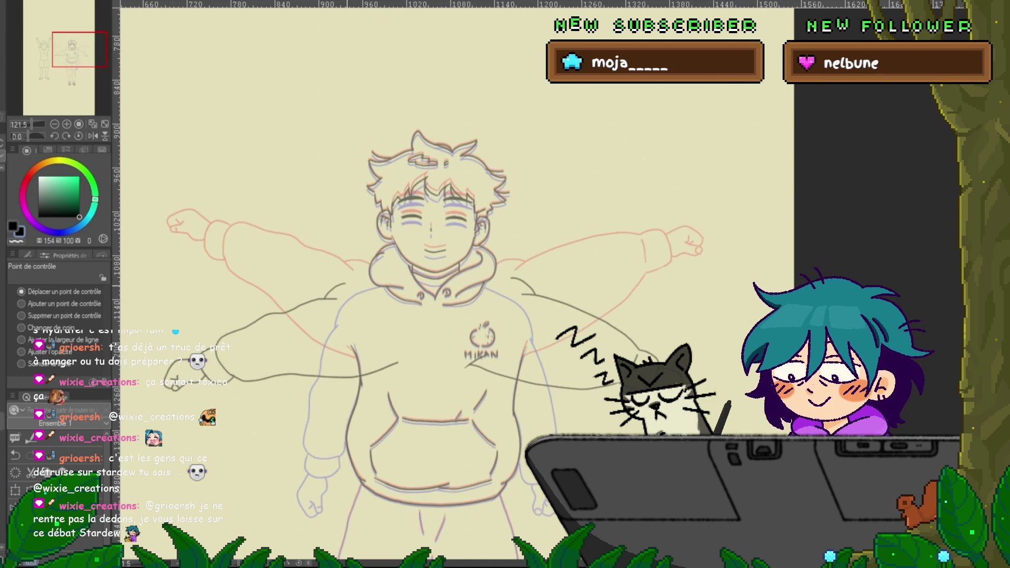
{"action": "left_click", "coordinate": [339, 285]}
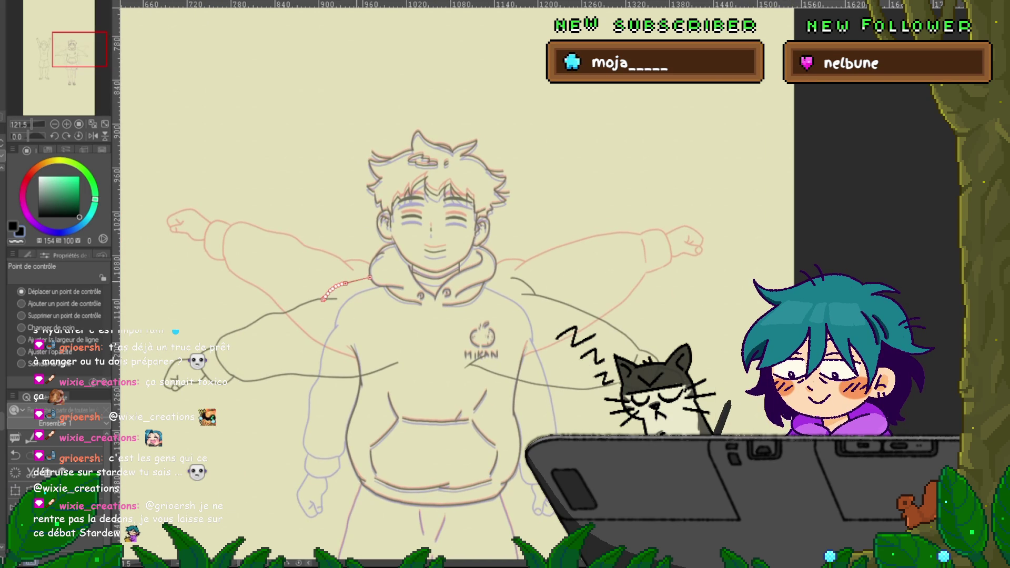
{"action": "left_click_drag", "start_coordinate": [353, 279], "coordinate": [359, 278]}
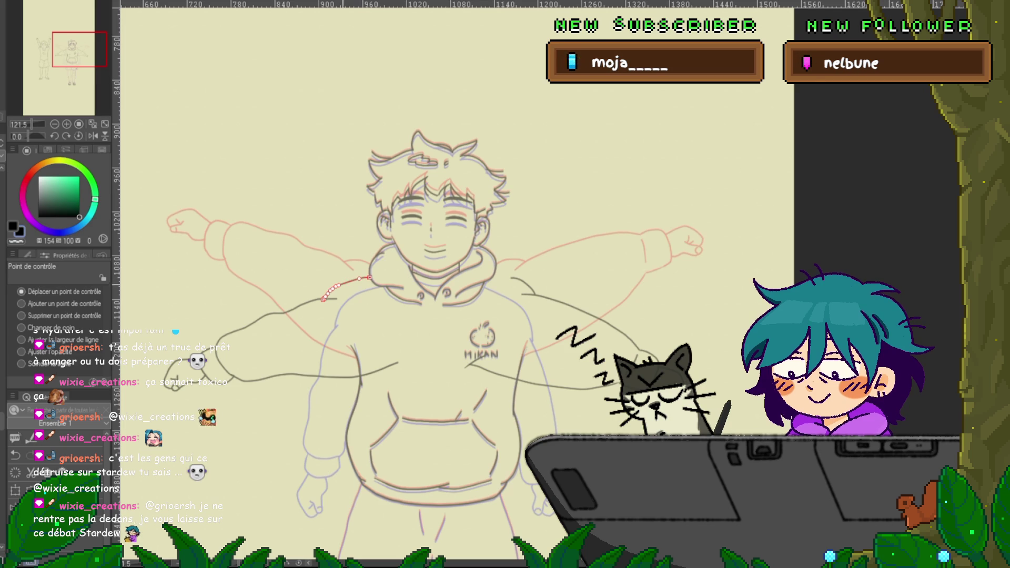
{"action": "left_click", "coordinate": [21, 316]}
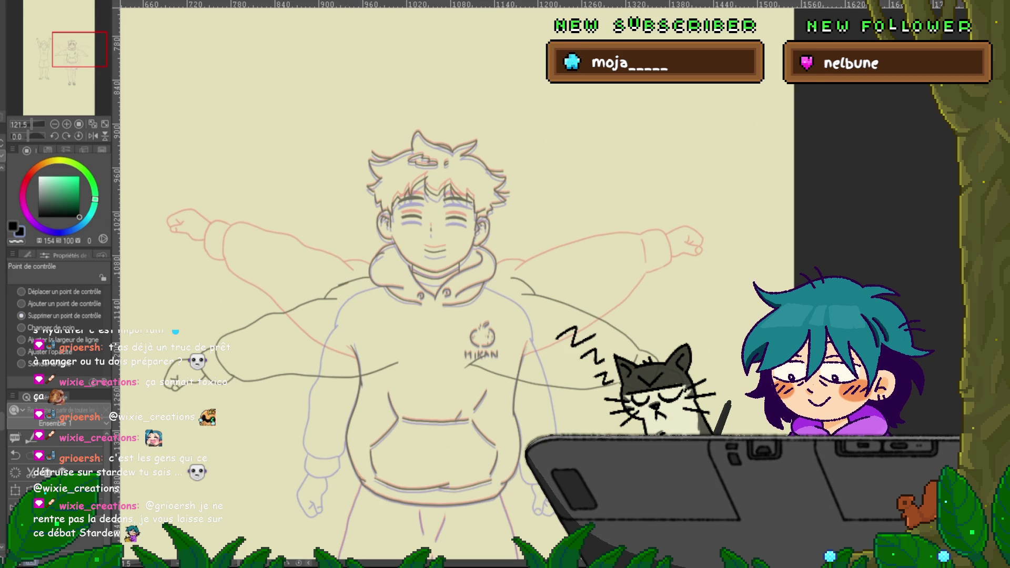
{"action": "left_click", "coordinate": [323, 299]}
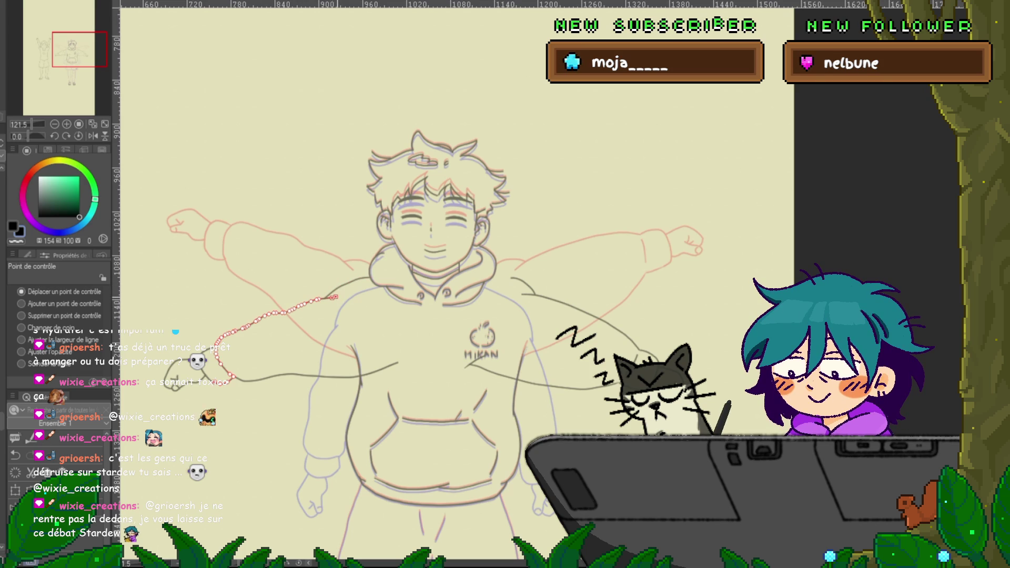
{"action": "mouse_move", "coordinate": [474, 263]}
{"action": "left_mouse_down"}
{"action": "mouse_move", "coordinate": [345, 247]}
{"action": "mouse_move", "coordinate": [323, 268]}
{"action": "mouse_move", "coordinate": [307, 260]}
{"action": "left_mouse_up"}
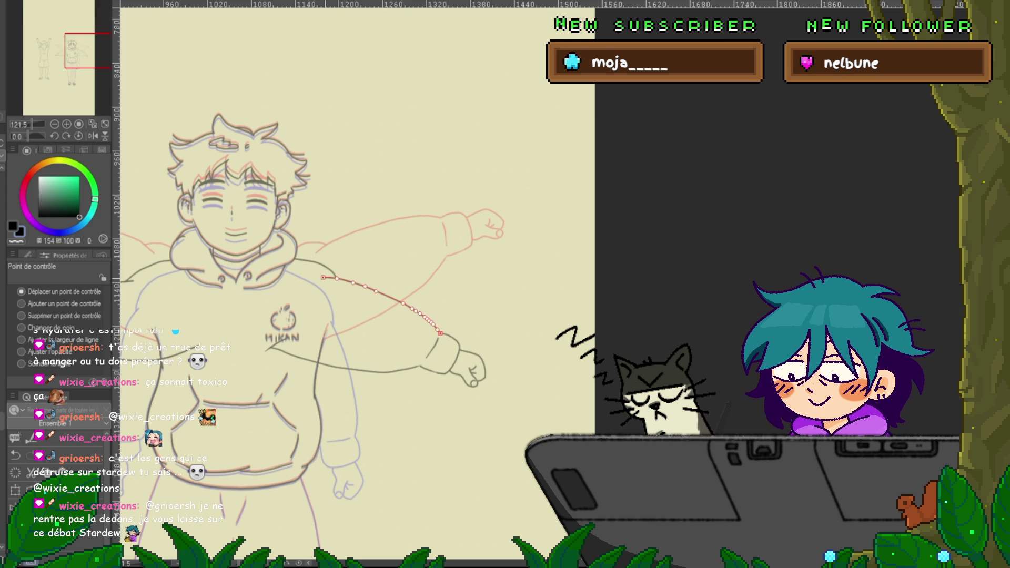
{"action": "key", "text": "ctrl+d"}
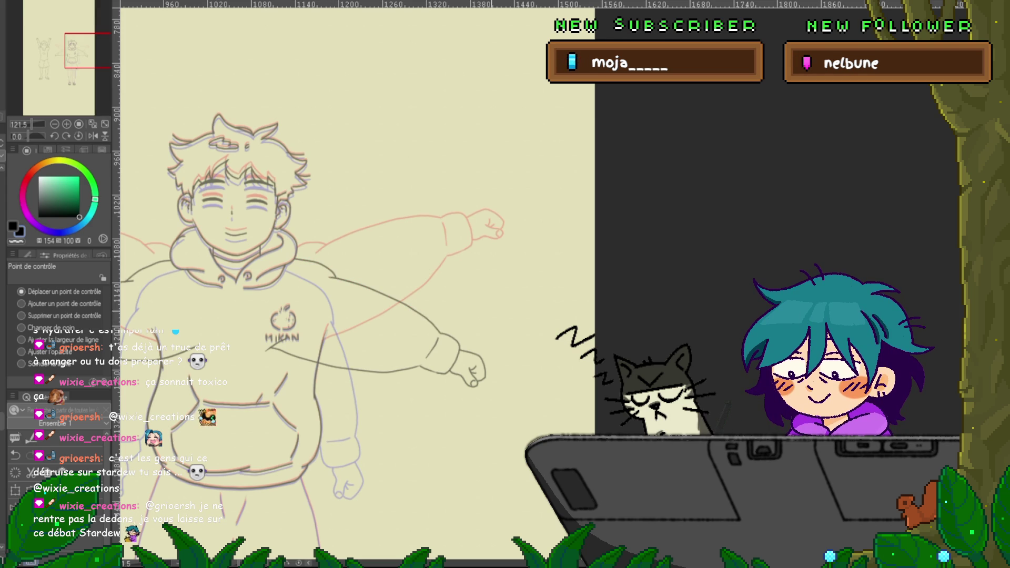
{"action": "left_click", "coordinate": [316, 266]}
{"action": "key", "text": "ctrl+d"}
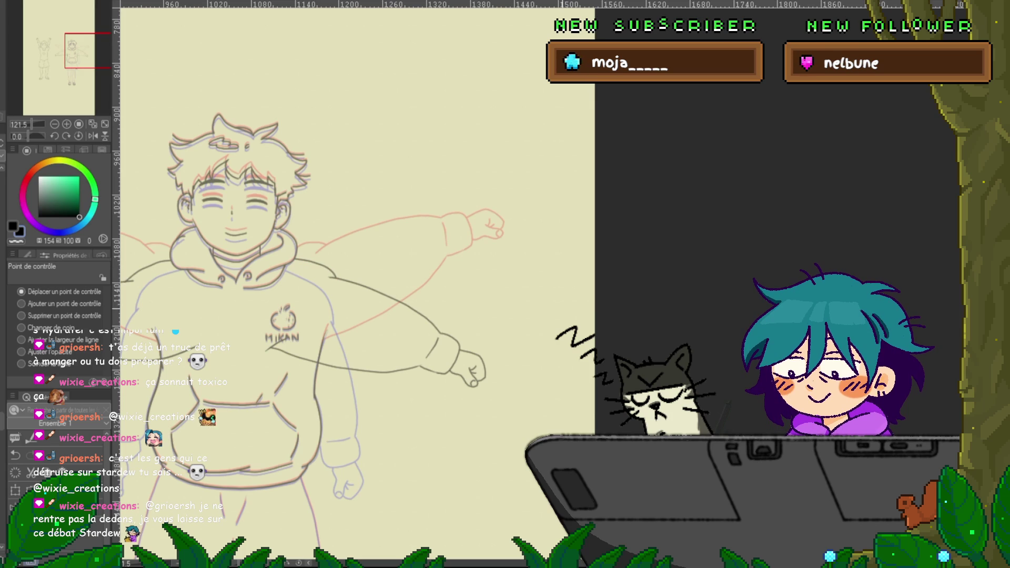
{"action": "left_click_drag", "start_coordinate": [368, 316], "coordinate": [512, 278]}
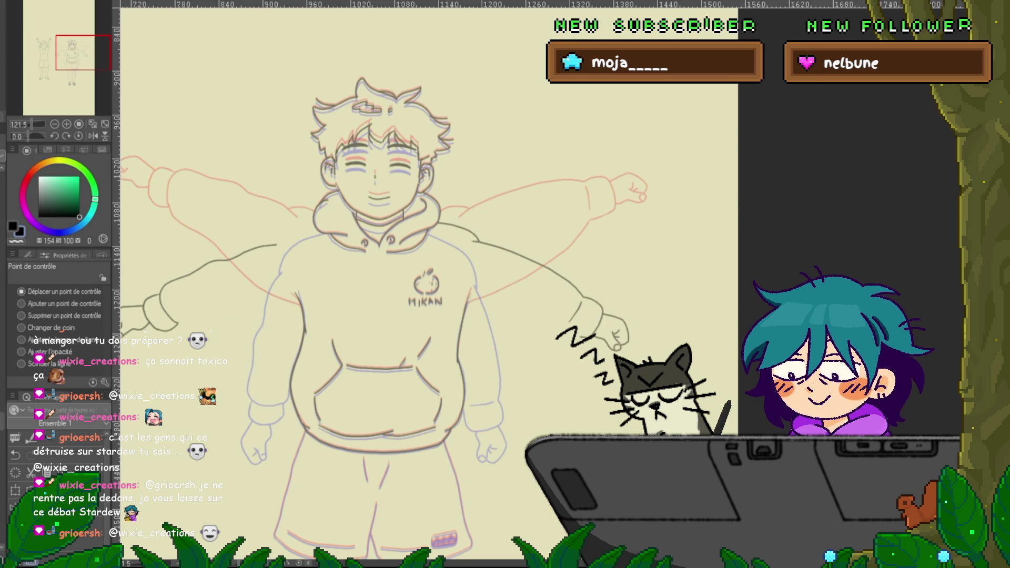
Undo the stray strokes on the left arm and across the MIKAN logo.
{"action": "key", "text": "ctrl+z"}
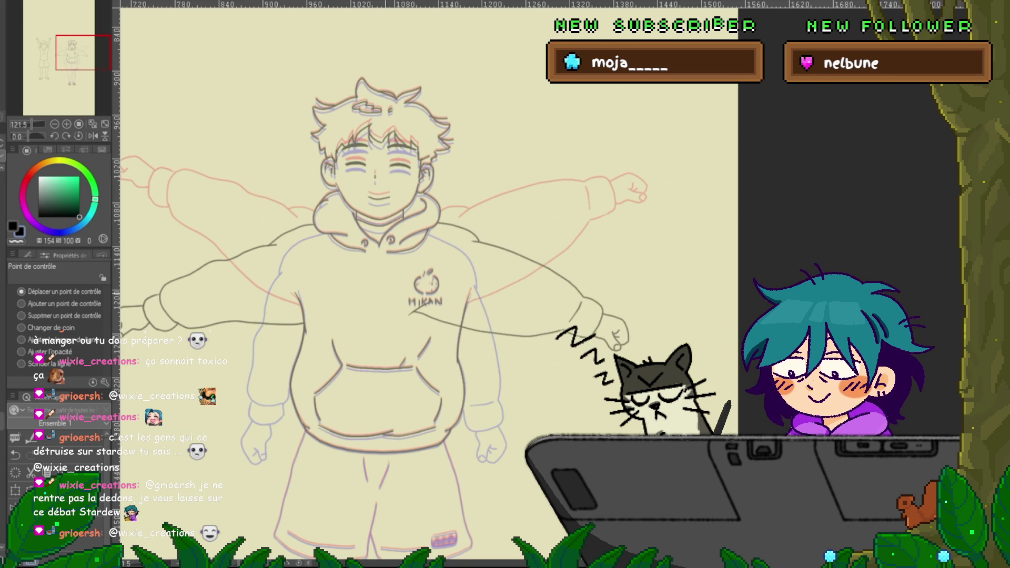
{"action": "key", "text": "ctrl+z"}
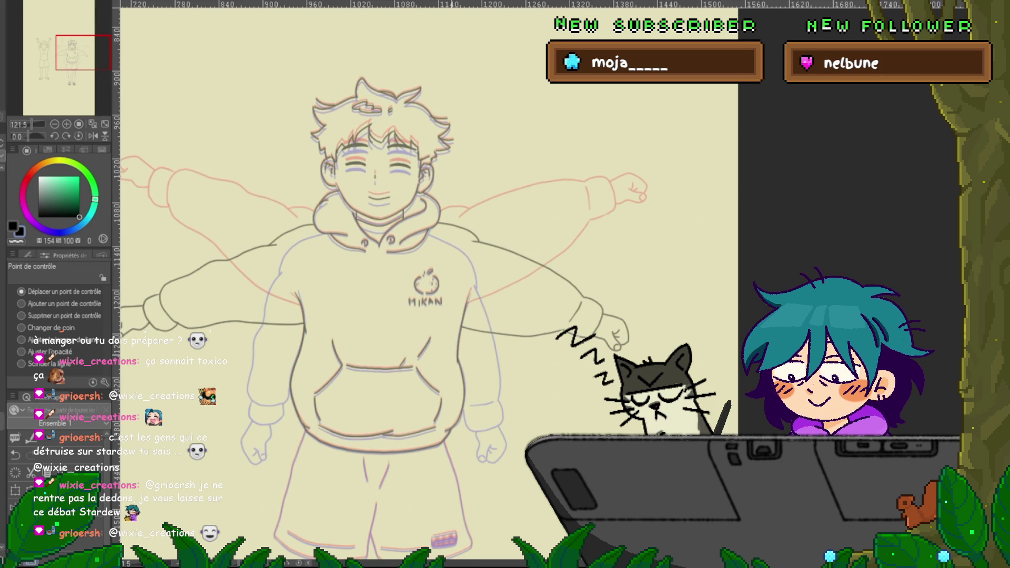
{"action": "scroll", "coordinate": [420, 262], "scroll_direction": "up", "scroll_amount": 3}
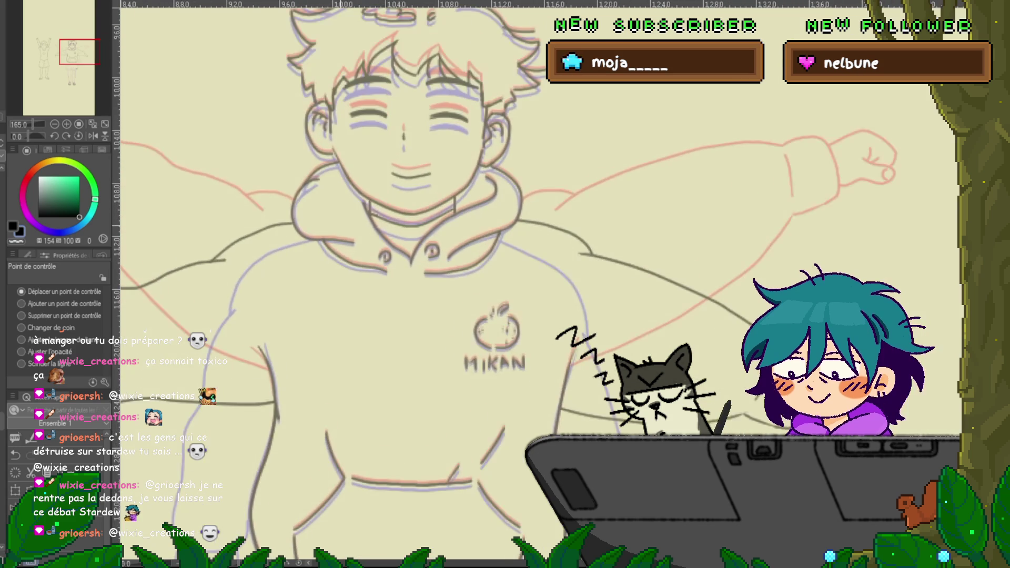
{"action": "scroll", "coordinate": [421, 263], "scroll_direction": "up", "scroll_amount": 2}
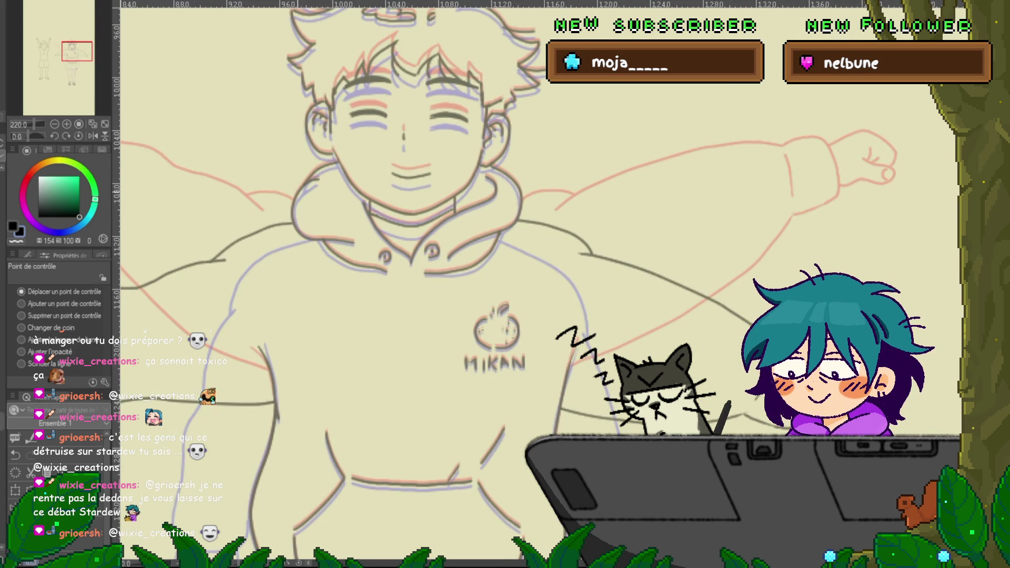
Redraw the left hood outline as a cleaner stroke and compare it against the rough sketch.
{"action": "left_click", "coordinate": [310, 179]}
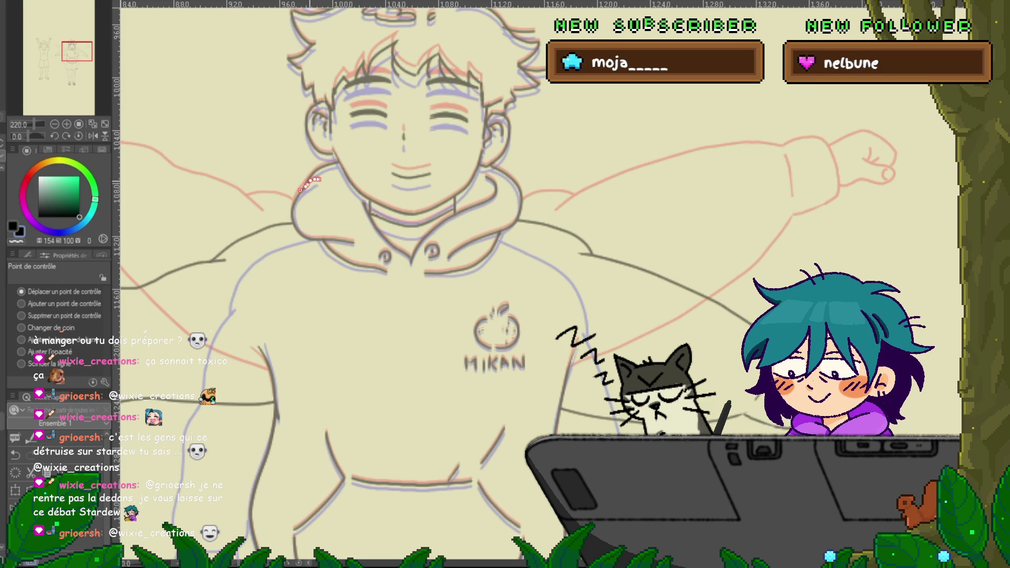
{"action": "mouse_move", "coordinate": [340, 163]}
{"action": "left_mouse_down"}
{"action": "mouse_move", "coordinate": [293, 210]}
{"action": "mouse_move", "coordinate": [354, 242]}
{"action": "left_mouse_up"}
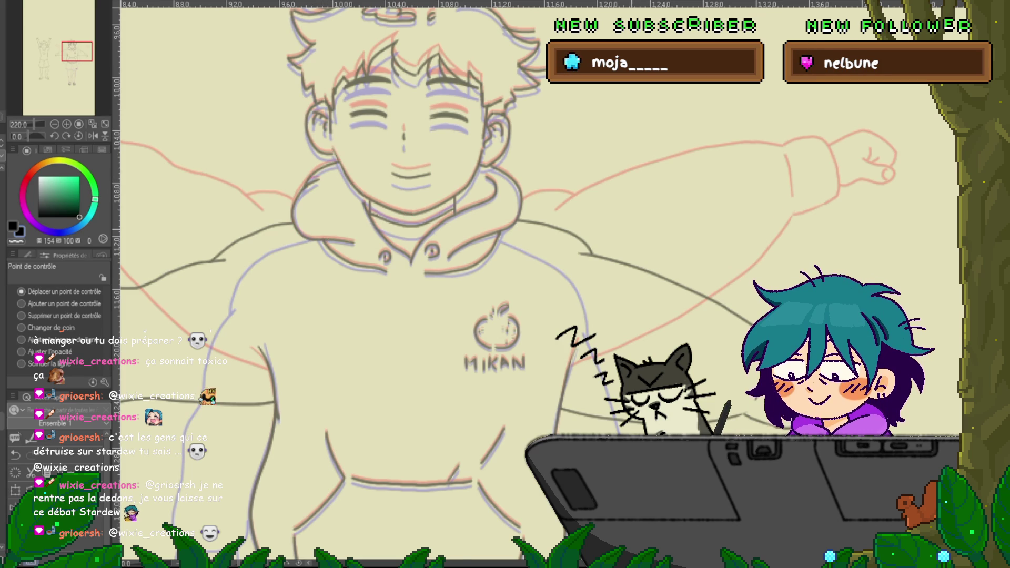
{"action": "scroll", "coordinate": [505, 284], "scroll_direction": "right", "scroll_amount": 2}
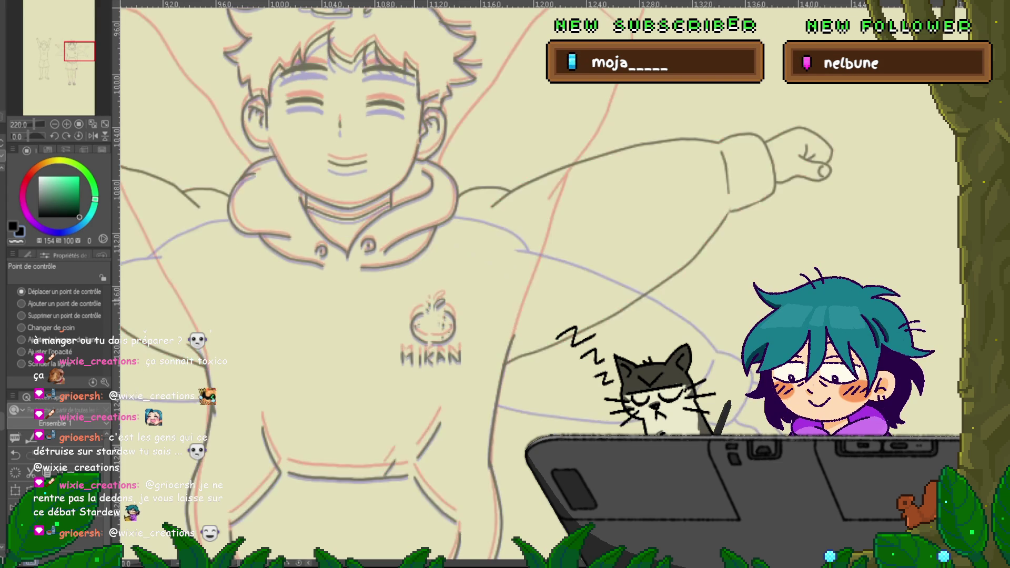
{"action": "key", "text": "ctrl+z"}
{"action": "key", "text": "ctrl+y"}
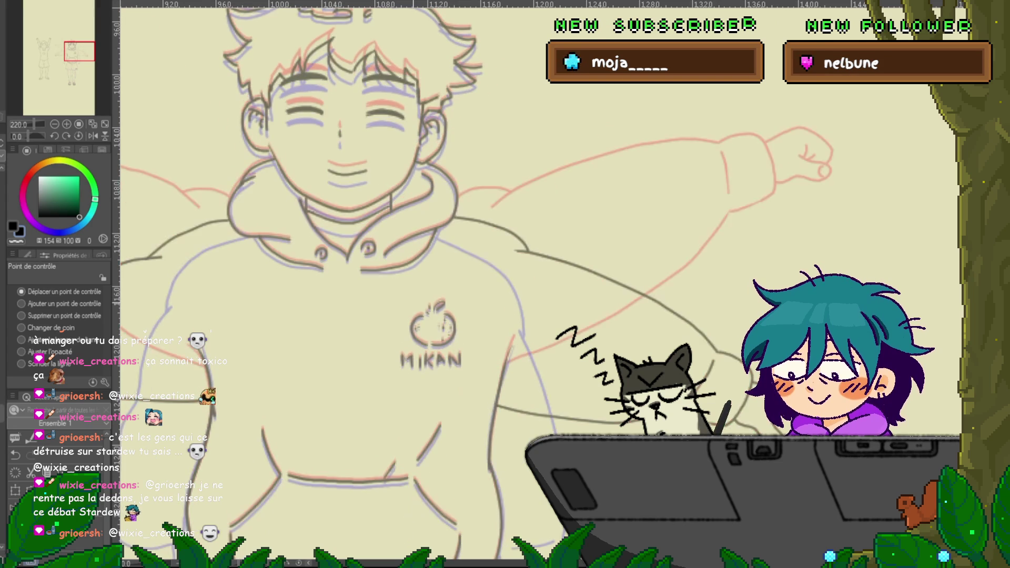
{"action": "key", "text": "ctrl+z"}
{"action": "left_click_drag", "start_coordinate": [428, 316], "coordinate": [520, 222]}
{"action": "scroll", "coordinate": [521, 222], "scroll_direction": "down", "scroll_amount": 5}
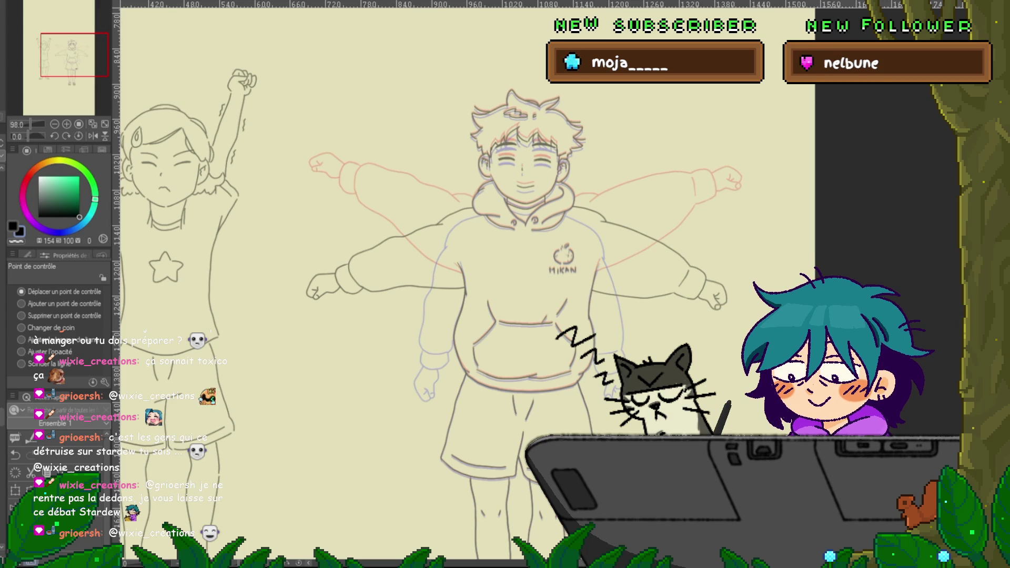
Free-transform the shorts and legs, lowering their top edge slightly.
{"action": "scroll", "coordinate": [468, 284], "scroll_direction": "down", "scroll_amount": 10}
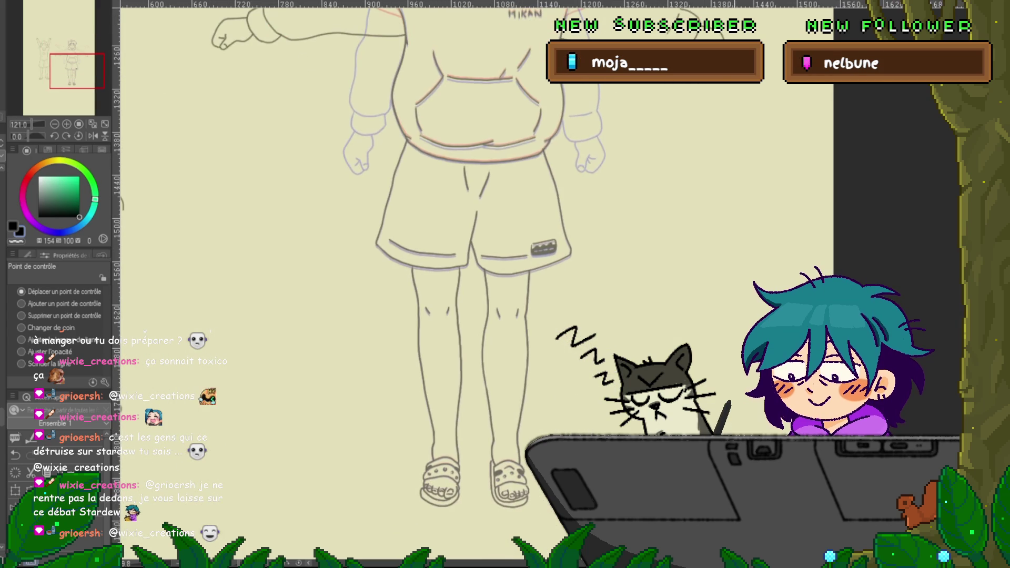
{"action": "scroll", "coordinate": [405, 263], "scroll_direction": "up", "scroll_amount": 2}
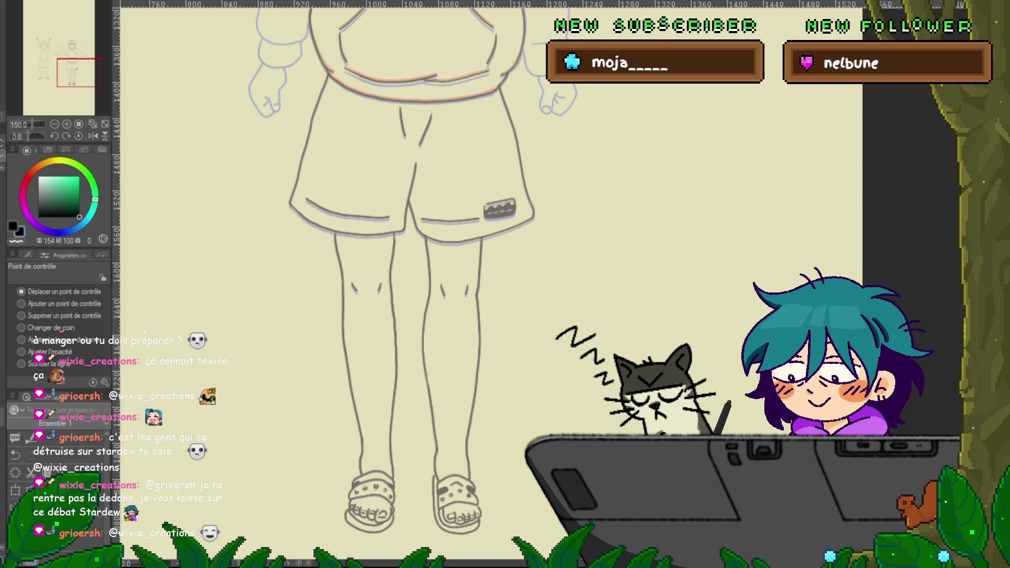
{"action": "key", "text": "ctrl+t"}
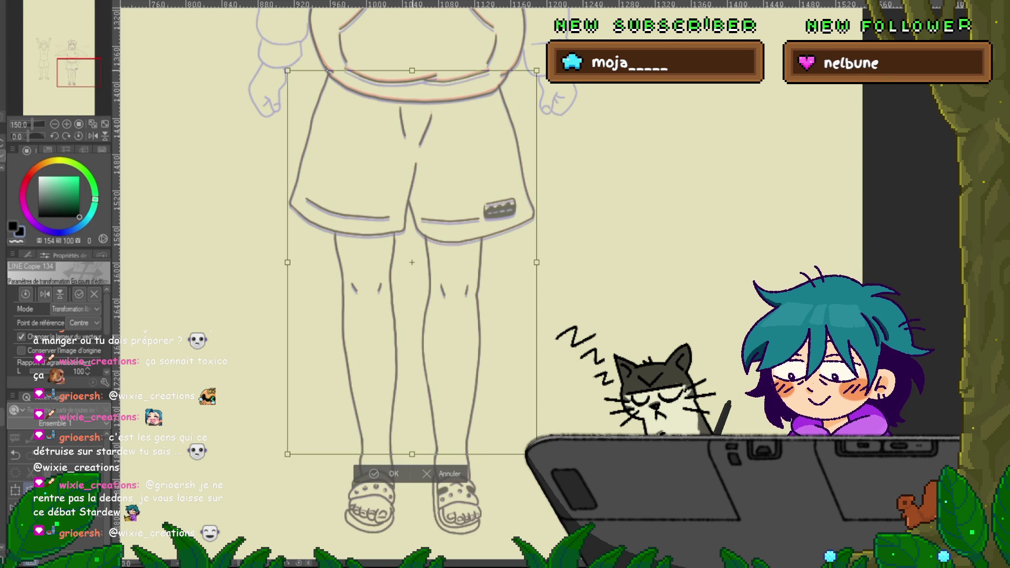
{"action": "left_click_drag", "start_coordinate": [412, 70], "coordinate": [411, 72]}
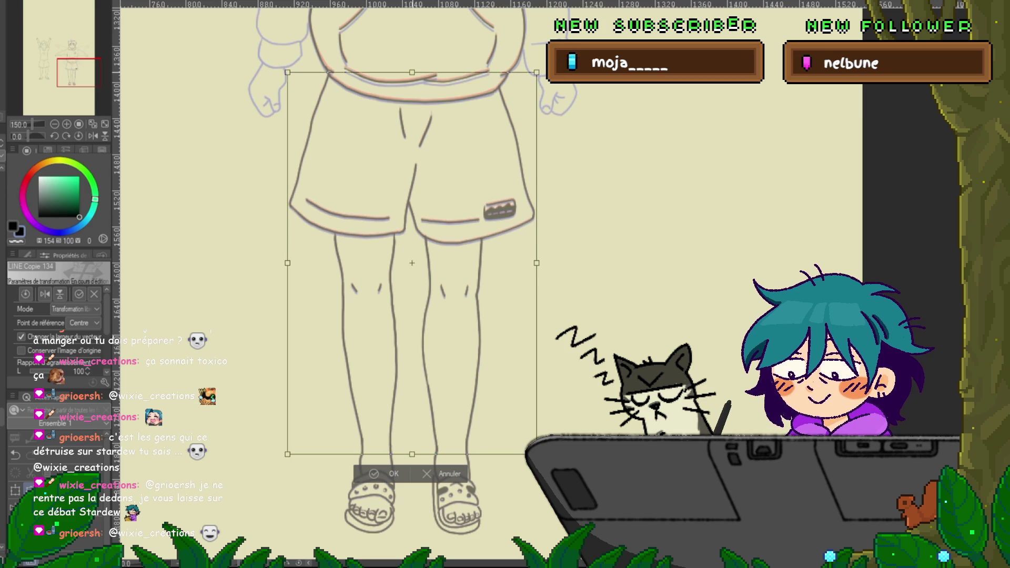
{"action": "key", "text": "Return"}
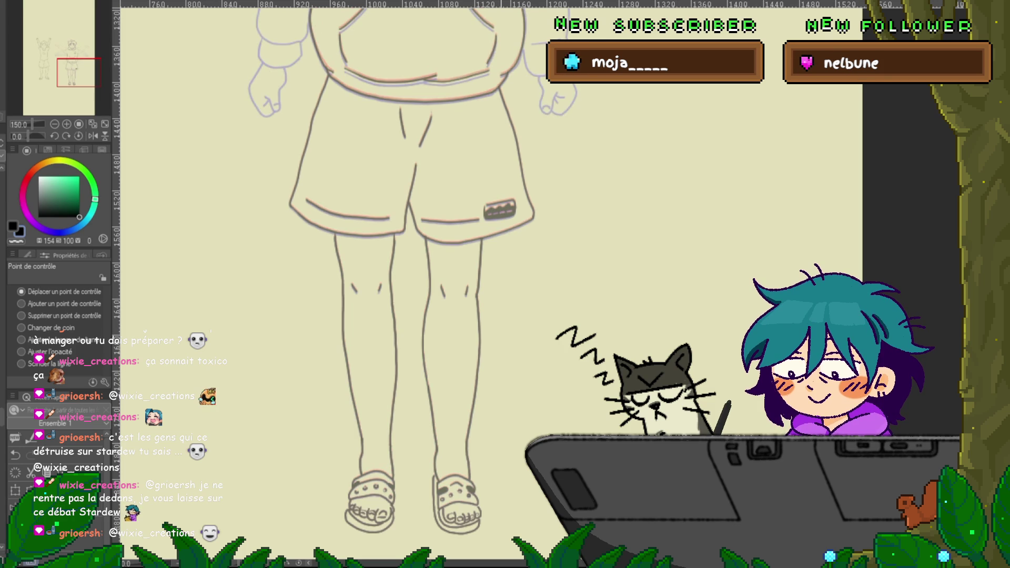
{"action": "key", "text": "ctrl+minus"}
{"action": "key", "text": "ctrl+minus"}
{"action": "key", "text": "ctrl+minus"}
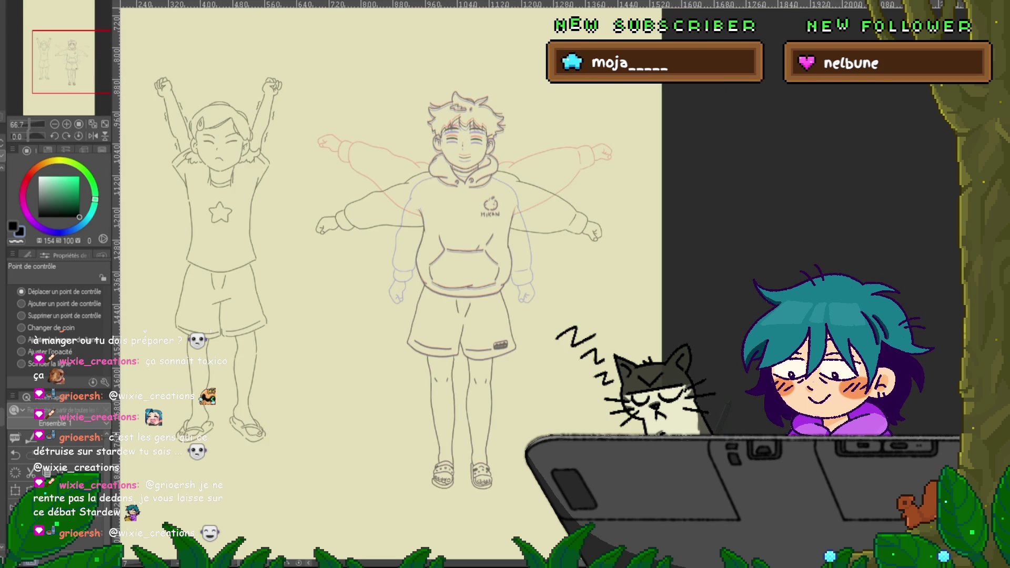
Hide the coloured rough sketch layers and zoom in slightly on both figures.
{"action": "key", "text": "ctrl+comma"}
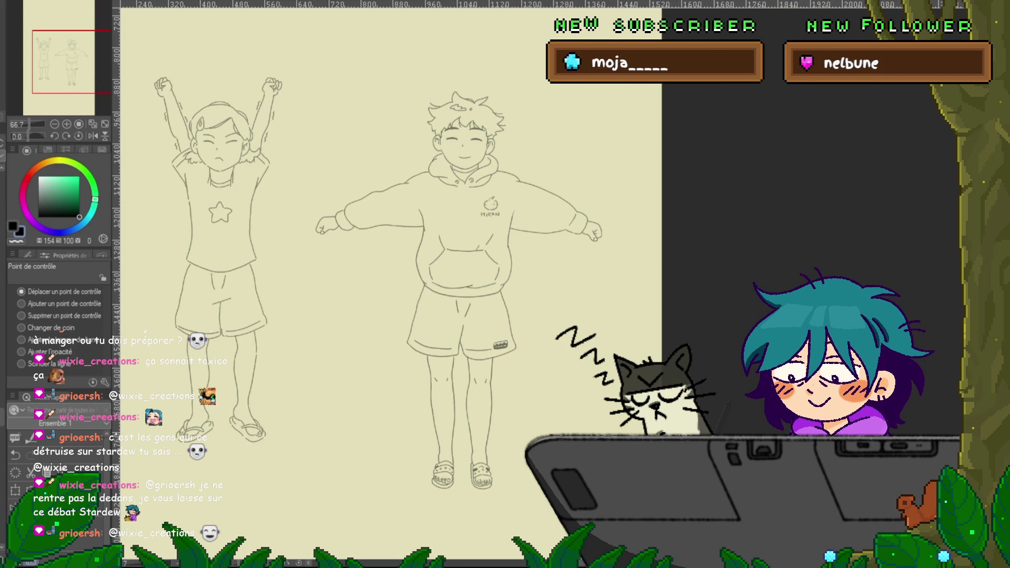
{"action": "key", "text": "ctrl+plus"}
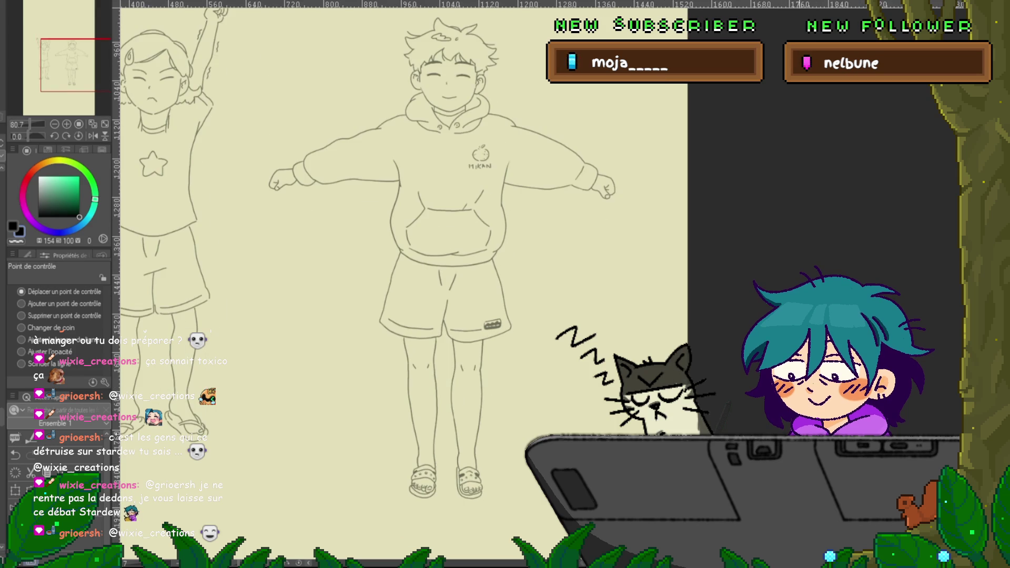
{"action": "scroll", "coordinate": [424, 279], "scroll_direction": "up", "scroll_amount": 2}
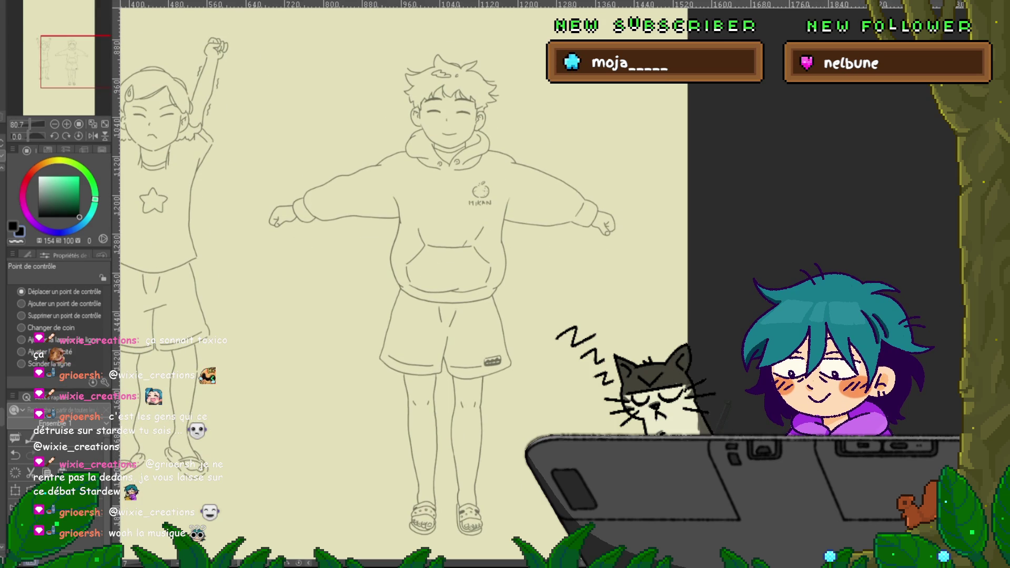